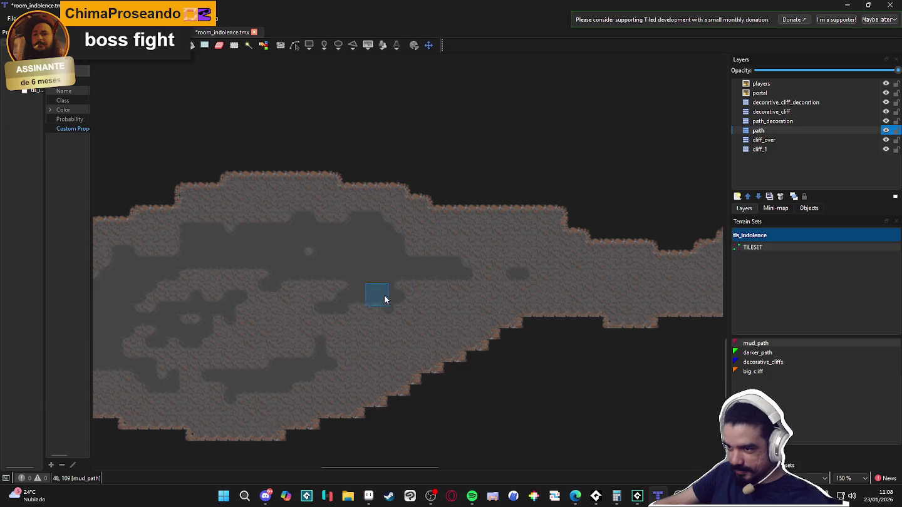
Paint dark mud_path bands across the long horizontal corridor floor, then dismiss the audio player
mouse_move(544, 279)
left_mouse_down()
mouse_move(379, 278)
mouse_move(482, 290)
mouse_move(368, 311)
left_mouse_up()
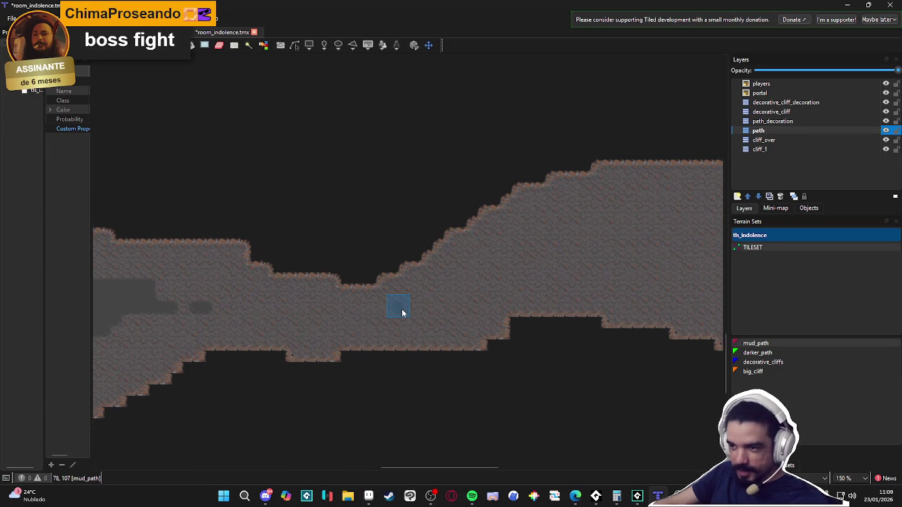
mouse_move(283, 324)
left_mouse_down()
mouse_move(282, 306)
mouse_move(310, 308)
mouse_move(238, 296)
left_mouse_up()
scroll(290, 303, "right", 3)
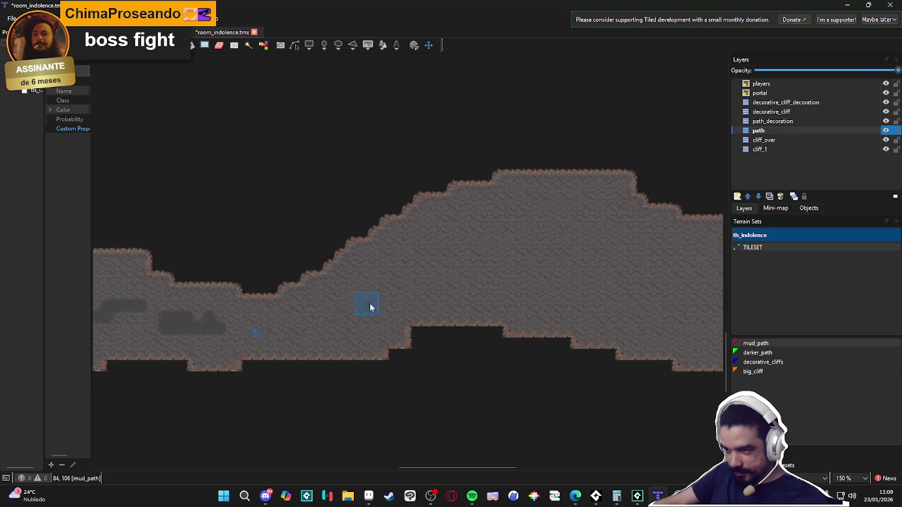
mouse_move(386, 294)
left_mouse_down()
mouse_move(457, 245)
mouse_move(503, 235)
left_mouse_up()
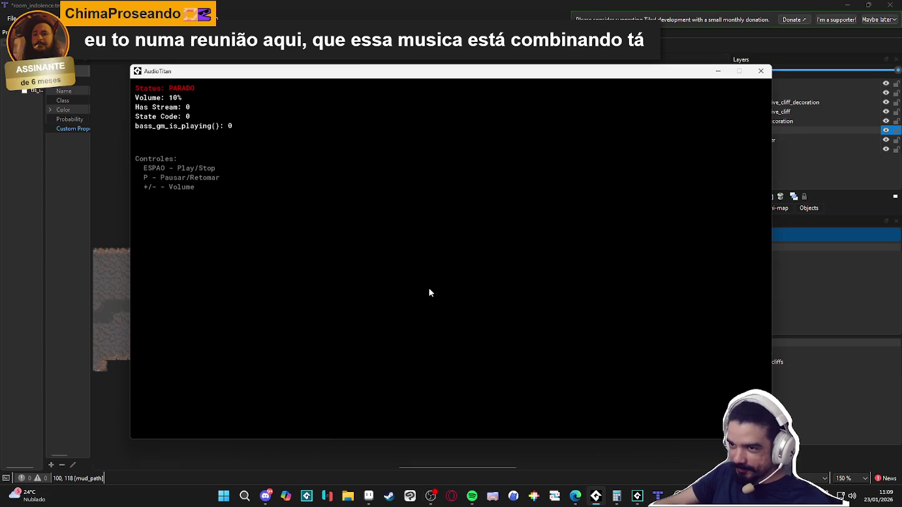
left_click(717, 71)
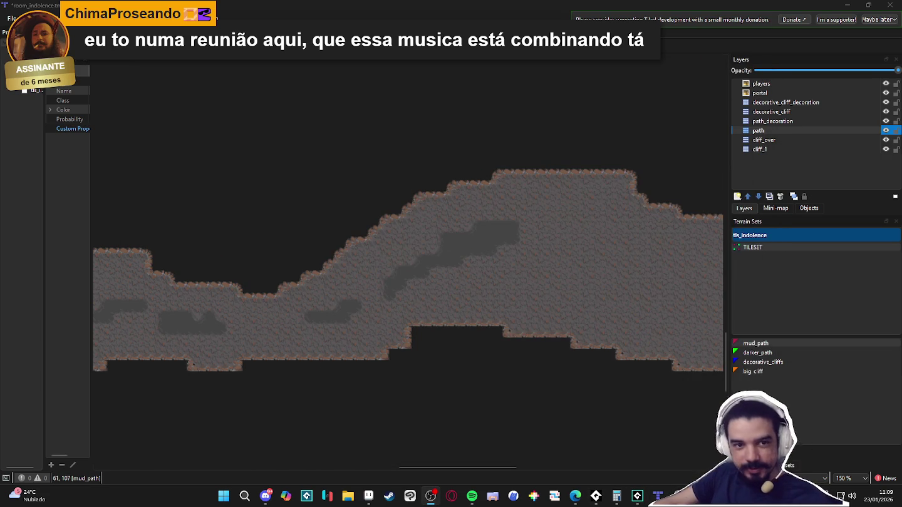
Paint winding mud_path bands along the middle and upper areas of the cave chamber
scroll(463, 298, "right", 2)
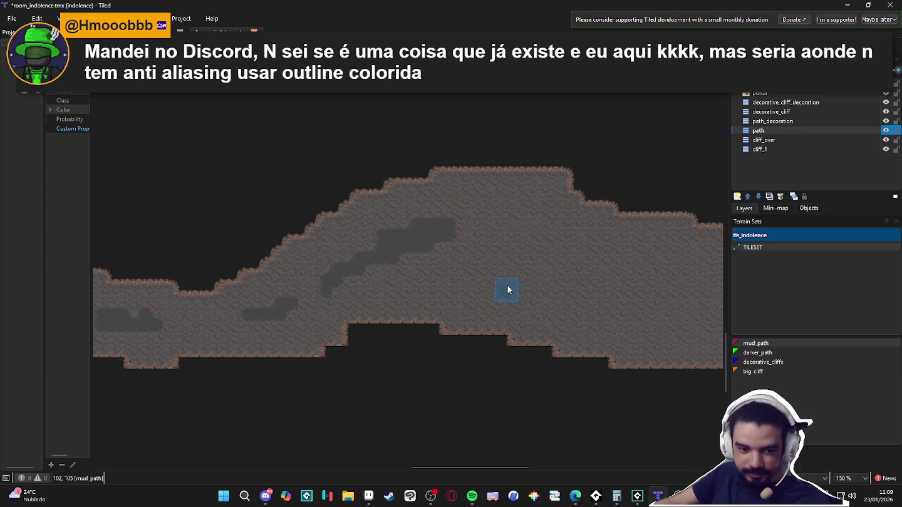
scroll(400, 316, "right", 1)
mouse_move(368, 291)
left_mouse_down()
mouse_move(375, 273)
mouse_move(404, 292)
mouse_move(371, 291)
mouse_move(446, 298)
mouse_move(489, 317)
mouse_move(573, 328)
mouse_move(605, 320)
left_mouse_up()
scroll(451, 301, "right", 1)
scroll(451, 316, "right", 1)
left_click(449, 241)
mouse_move(383, 249)
left_mouse_down()
mouse_move(352, 222)
mouse_move(355, 207)
mouse_move(305, 220)
left_mouse_up()
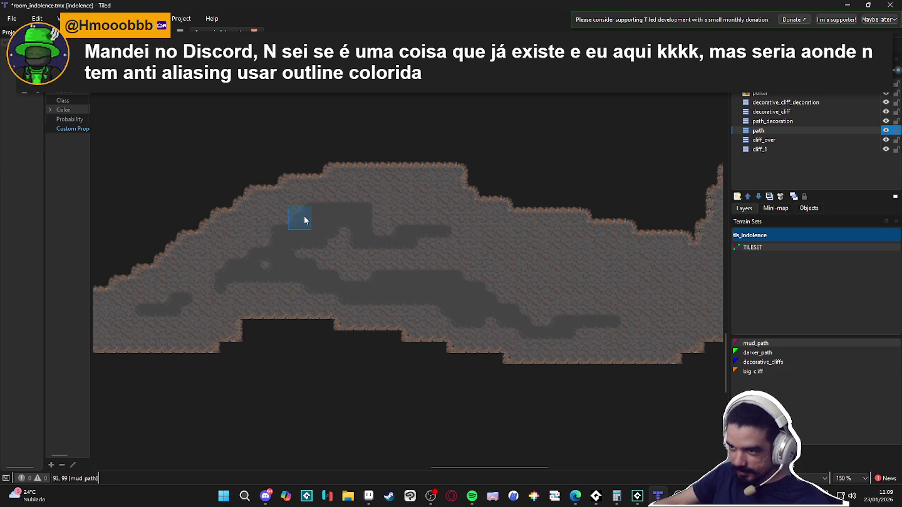
mouse_move(388, 222)
left_mouse_down()
mouse_move(355, 195)
mouse_move(454, 242)
mouse_move(466, 235)
mouse_move(534, 259)
left_mouse_up()
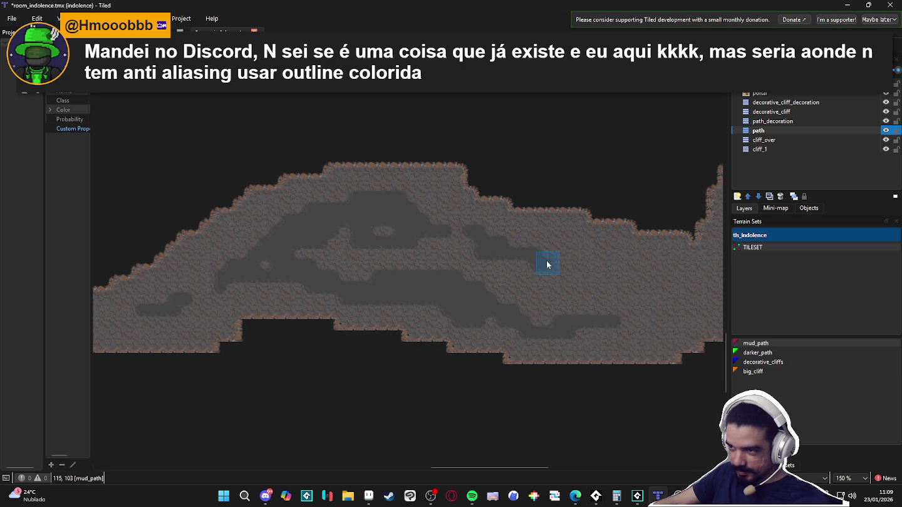
scroll(570, 274, "down", 4)
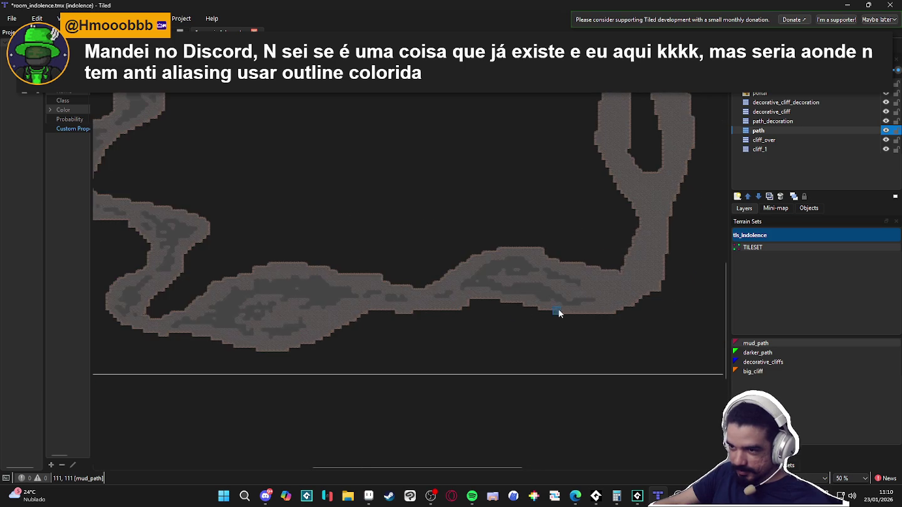
Darken the lower chamber floor with mud_path, curving toward the vertical passage's base
scroll(564, 313, "up", 4)
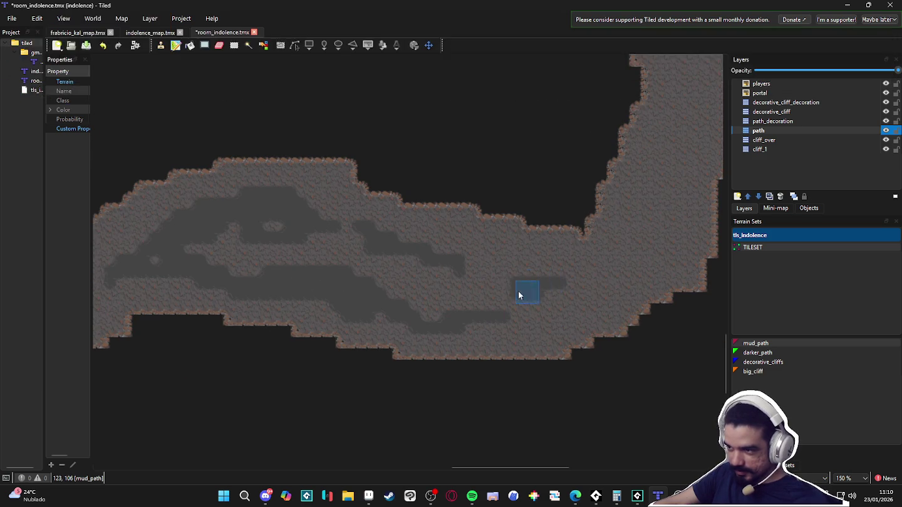
left_click_drag(478, 307, 475, 313)
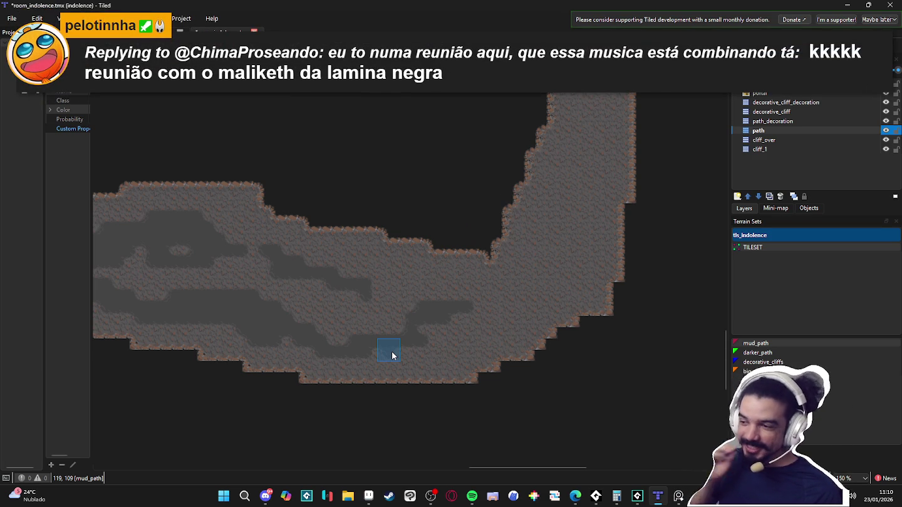
mouse_move(355, 334)
left_mouse_down()
mouse_move(348, 342)
mouse_move(308, 326)
mouse_move(332, 307)
mouse_move(285, 319)
mouse_move(348, 359)
mouse_move(376, 328)
mouse_move(418, 346)
mouse_move(365, 363)
mouse_move(487, 310)
mouse_move(476, 335)
mouse_move(413, 365)
mouse_move(514, 302)
mouse_move(488, 338)
mouse_move(526, 296)
mouse_move(479, 311)
mouse_move(469, 326)
mouse_move(492, 256)
left_mouse_up()
Paint a mud_path strip up the vertical corridor toward the Y-shaped fork
scroll(514, 301, "up", 1)
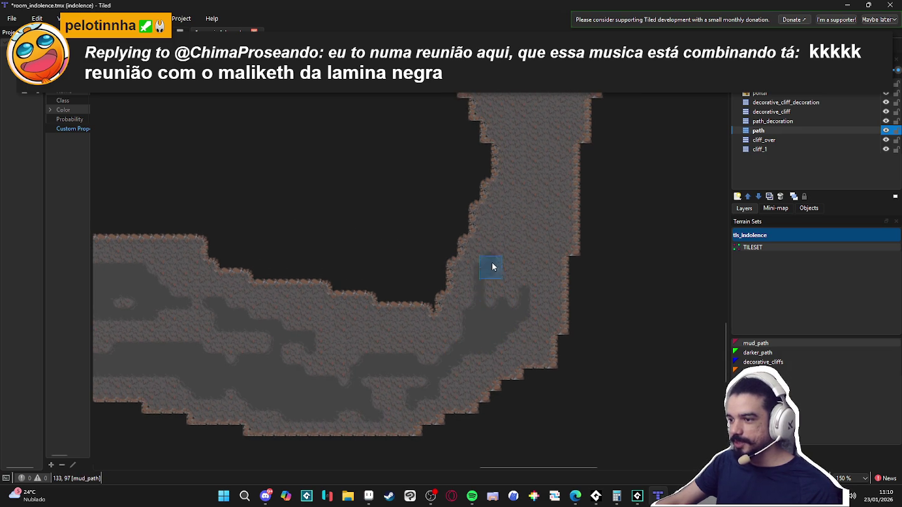
scroll(492, 262, "up", 1)
mouse_move(498, 312)
left_mouse_down()
mouse_move(495, 282)
mouse_move(470, 352)
left_mouse_up()
scroll(495, 281, "up", 1)
left_click_drag(490, 292, 498, 225)
Add a small mud_path patch just below the Y-shaped fork
scroll(497, 225, "up", 1)
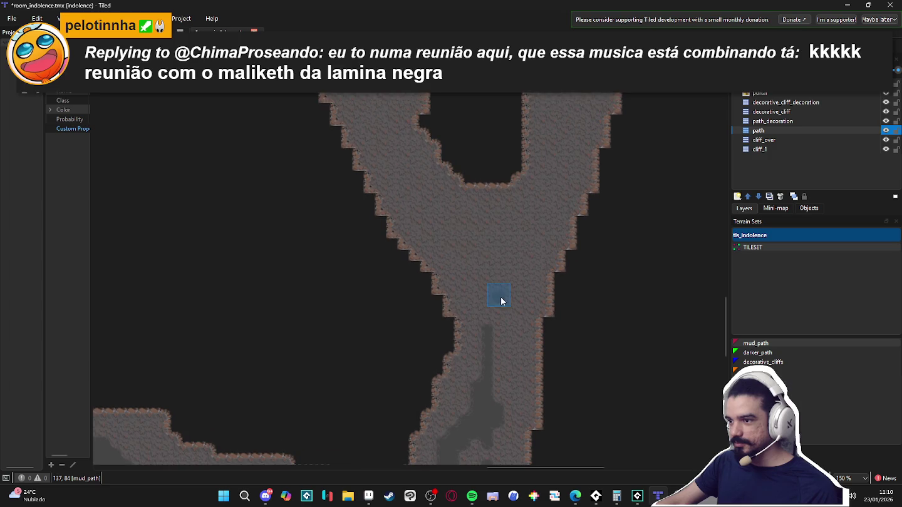
scroll(488, 270, "up", 1)
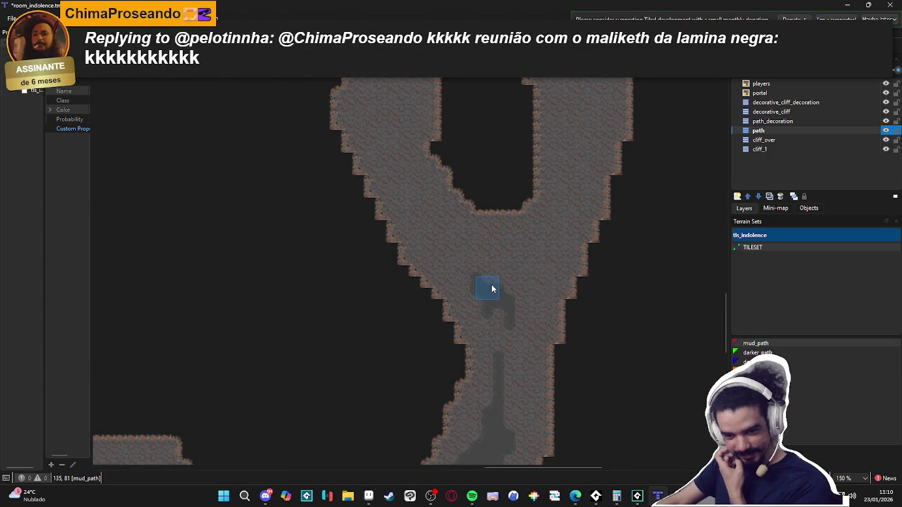
left_click_drag(491, 291, 473, 322)
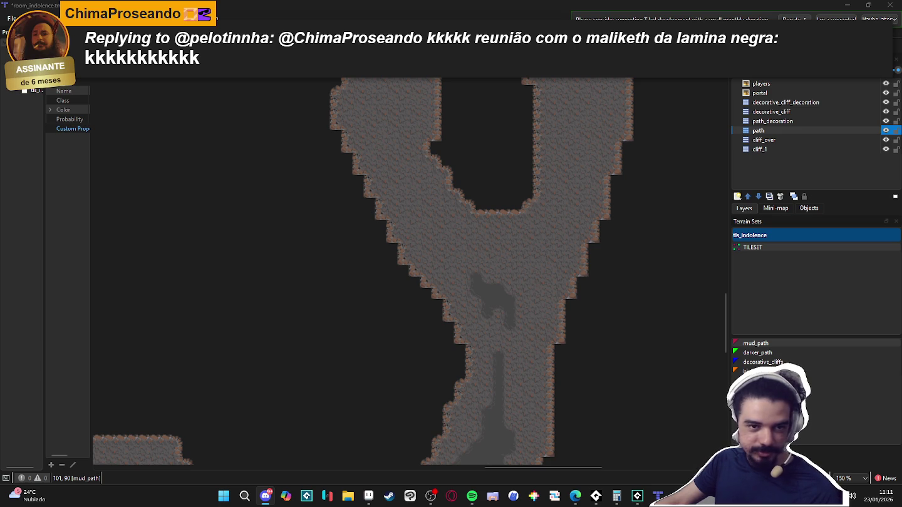
key("alt+Tab")
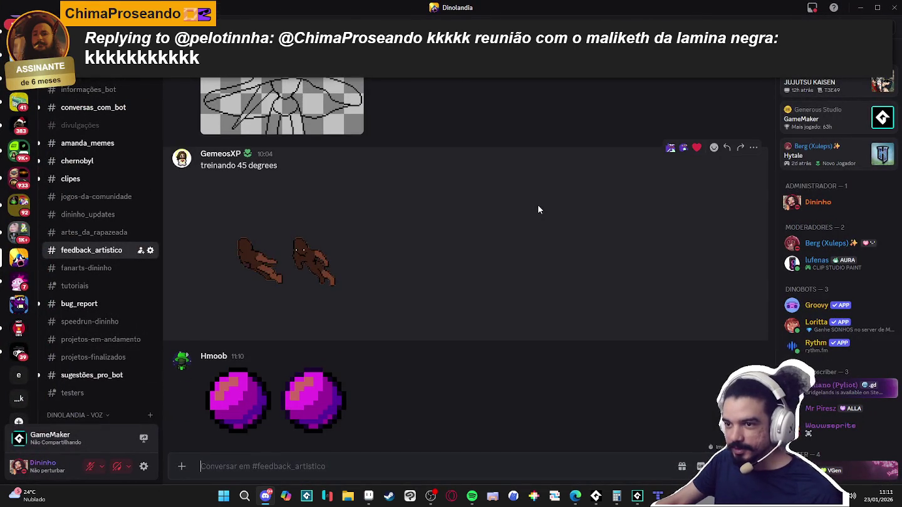
Scroll the Discord channel list and open the #ideias channel
scroll(538, 209, "up", 2)
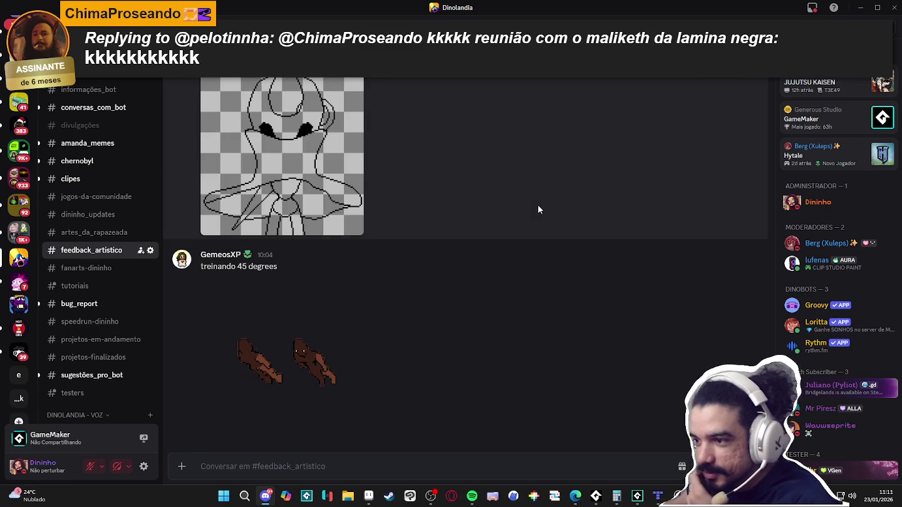
scroll(408, 281, "up", 1)
scroll(408, 281, "up", 2)
scroll(408, 276, "down", 3)
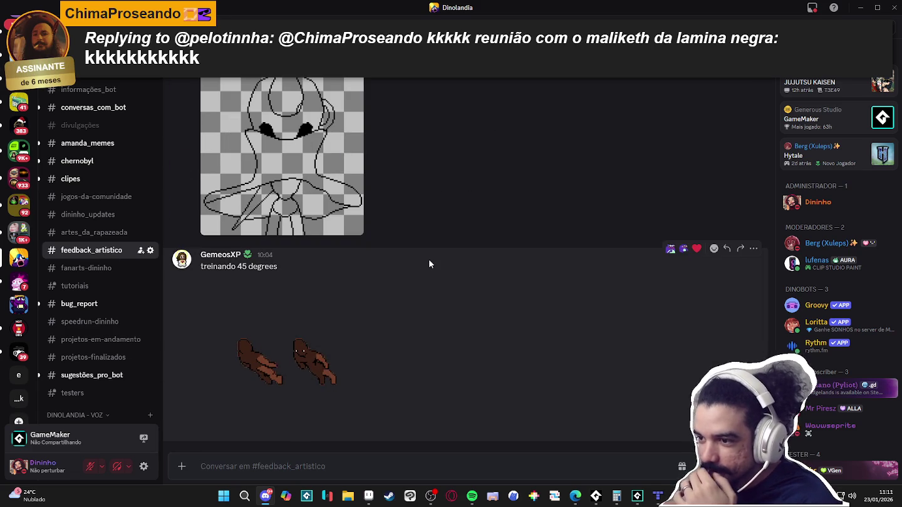
scroll(429, 263, "up", 4)
scroll(429, 259, "down", 4)
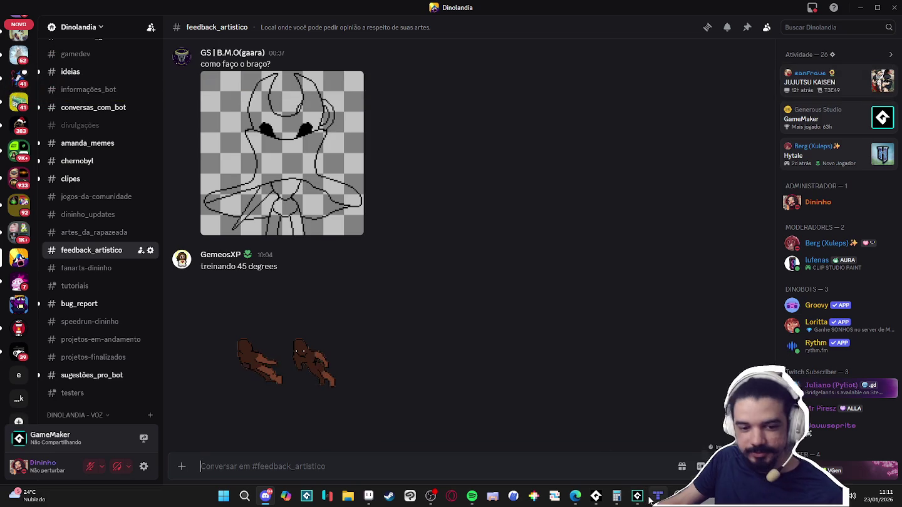
scroll(76, 176, "up", 3)
left_click(74, 167)
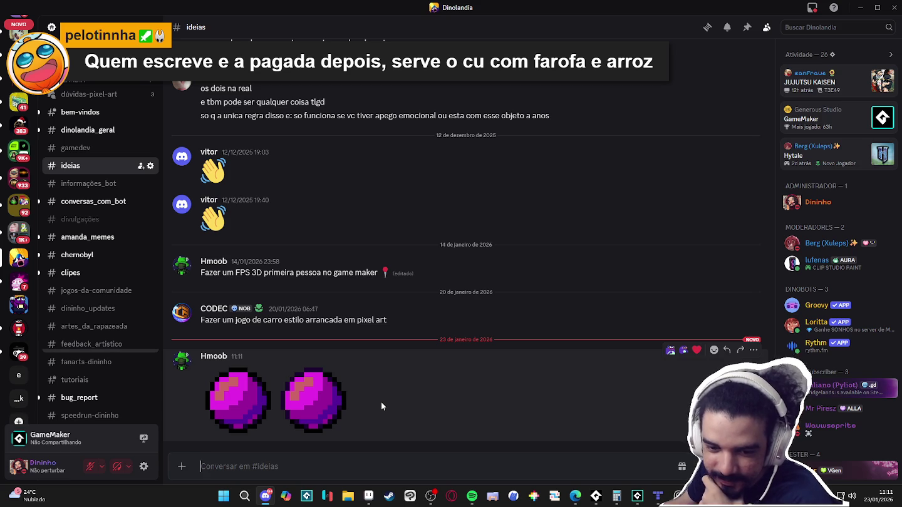
Copy the two-purple-orb image with Copiar imagem and switch to Aseprite
left_click(255, 416)
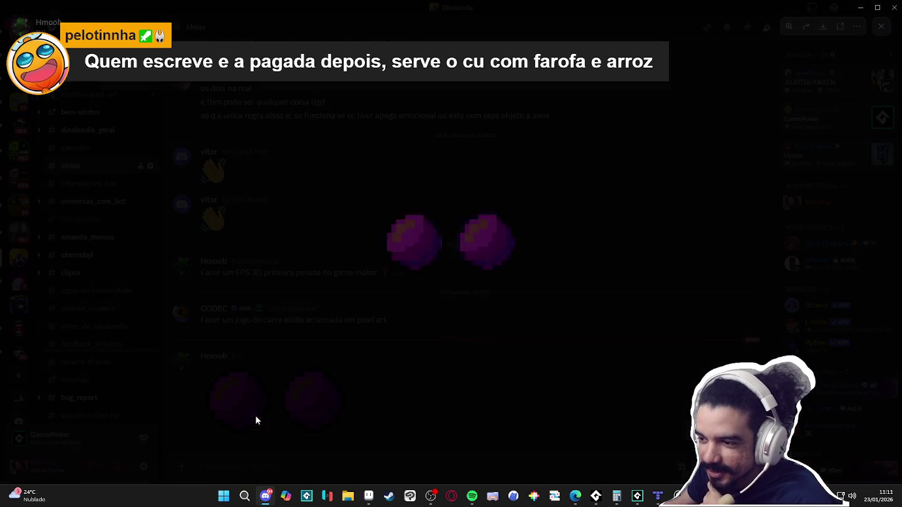
right_click(422, 249)
left_click(448, 261)
left_click(424, 435)
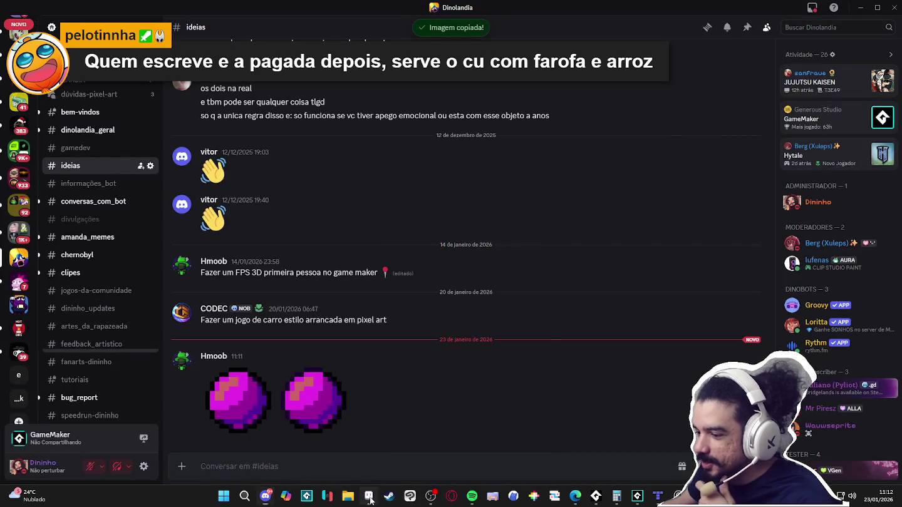
left_click(369, 497)
left_click(10, 15)
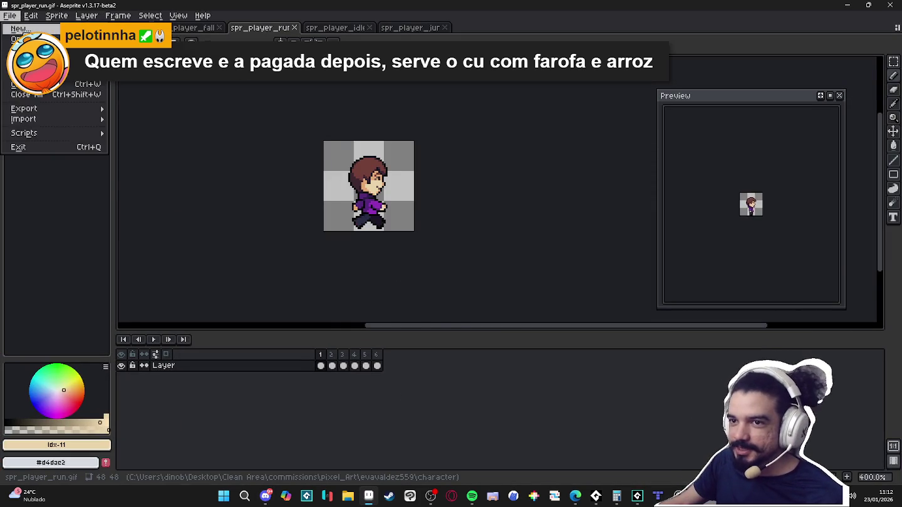
Create a new 320x160 sprite and paste the copied orbs into it
left_click(22, 26)
left_click(420, 349)
key("ctrl+v")
scroll(527, 207, "up", 1)
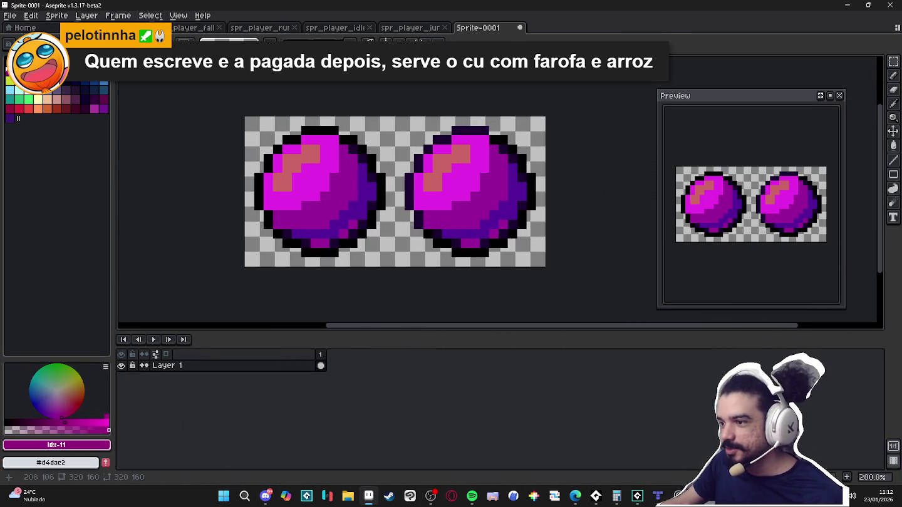
scroll(461, 230, "down", 2)
scroll(461, 230, "up", 5)
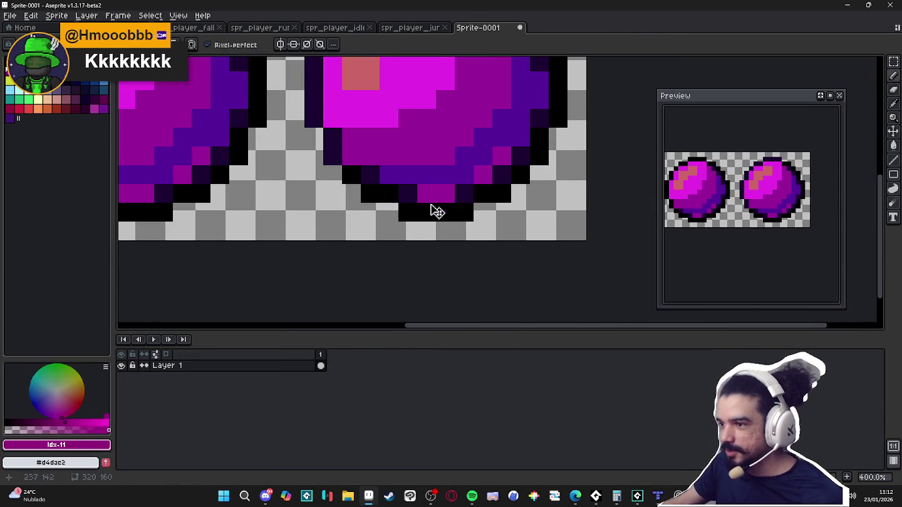
scroll(418, 187, "up", 2)
scroll(418, 188, "up", 1)
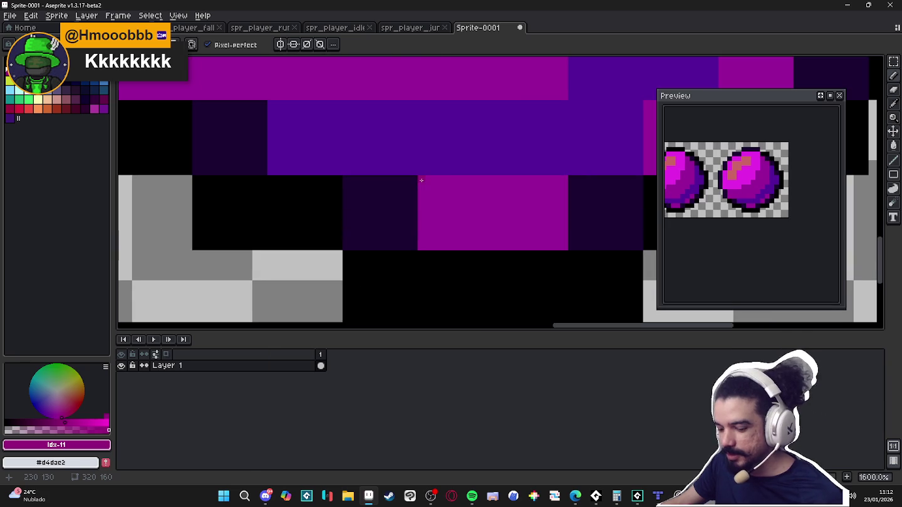
Measure one enlarged pixel as a 10x10 block and shrink the sprite to 32x16
key("m")
left_click_drag(418, 176, 495, 251)
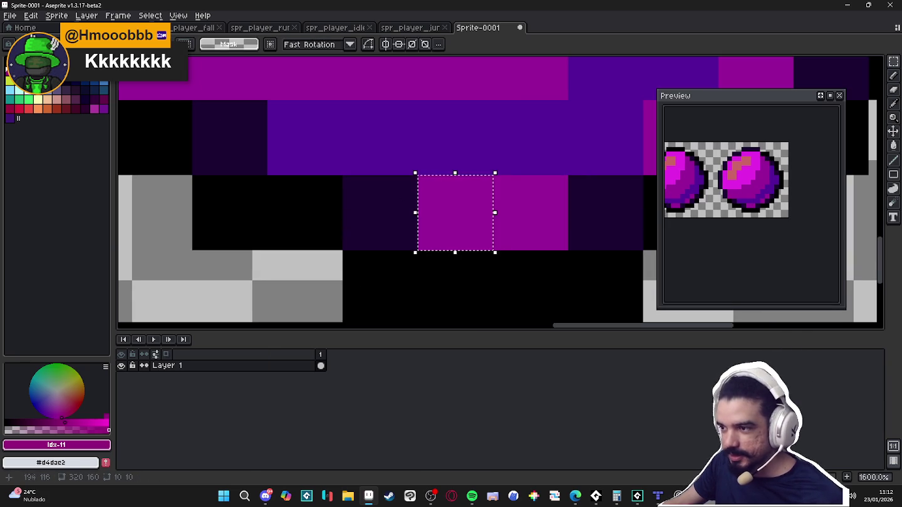
key("alt+s")
type("s32")
key("Return")
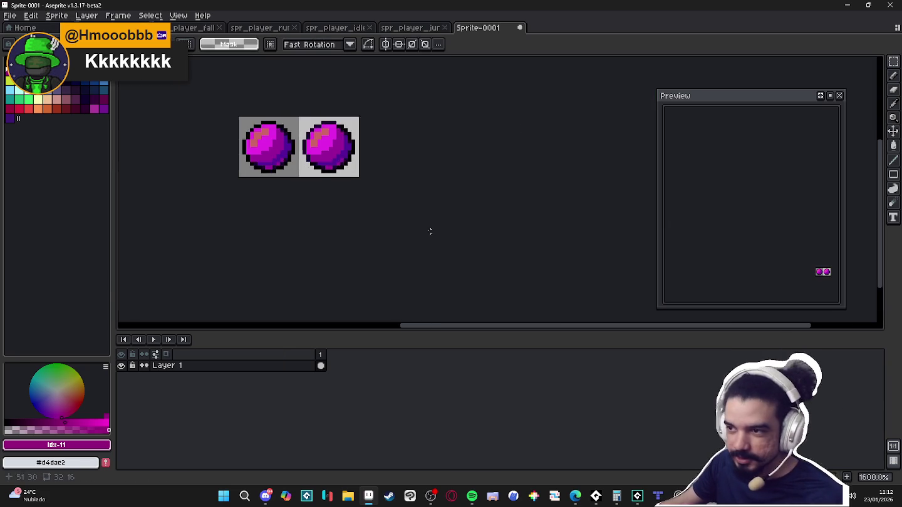
scroll(408, 219, "up", 3)
Pencil dark purple pixels along the sphere's bottom edge and lower-right outline
key("b")
scroll(349, 243, "up", 2)
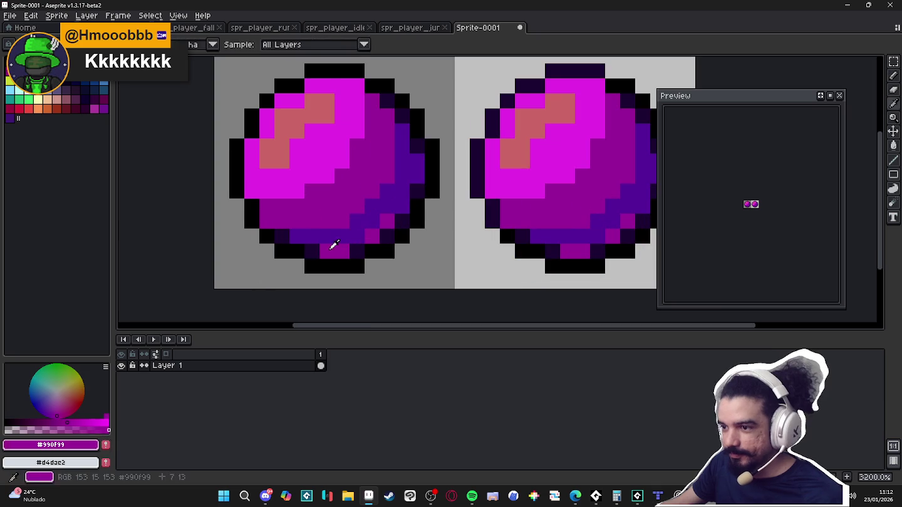
left_click(5, 424)
left_click(312, 250)
left_click(312, 250)
left_click(312, 251, "alt")
left_click(348, 252)
left_click(386, 236)
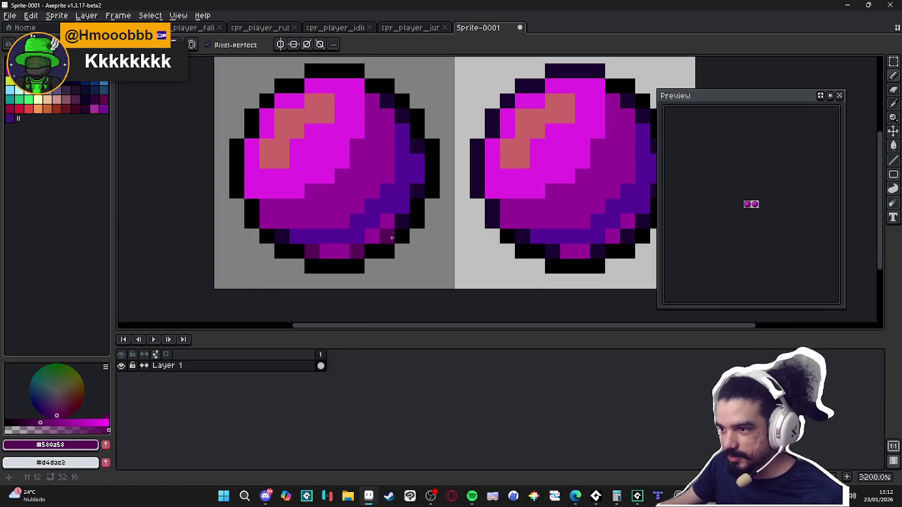
left_click(403, 221)
left_click(418, 191)
scroll(280, 237, "down", 6)
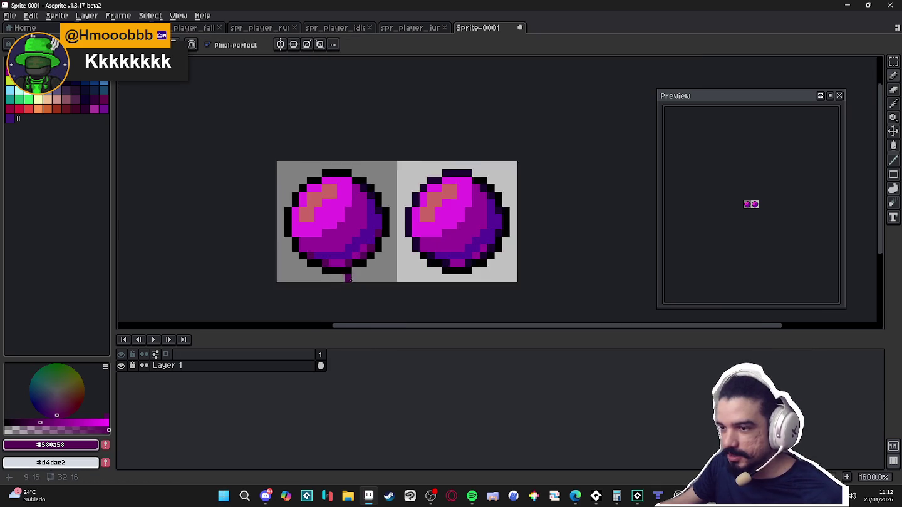
scroll(358, 245, "up", 2)
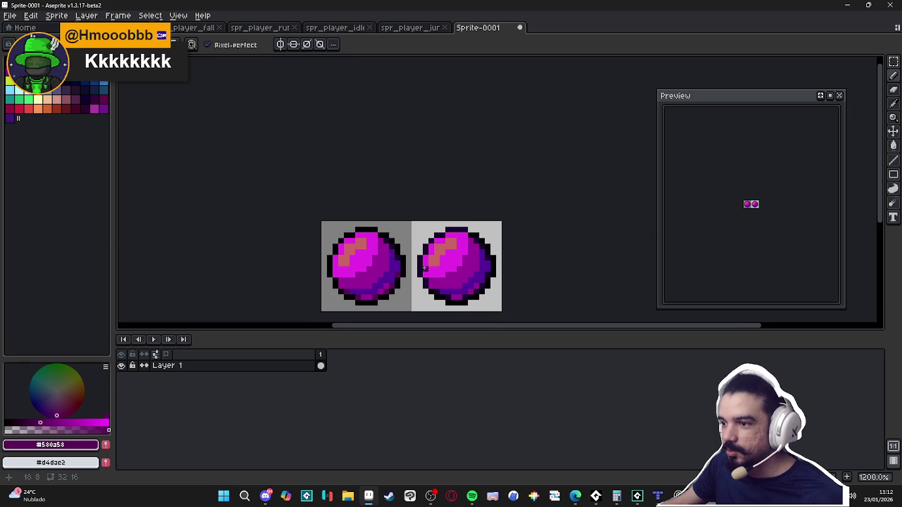
scroll(419, 249, "up", 1)
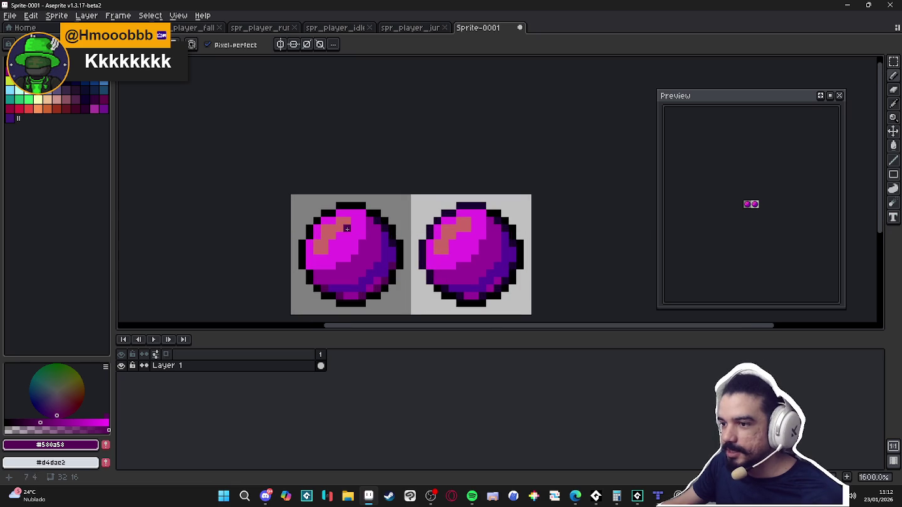
Eyedrop the dark purple and repaint the left orb's top outline, adding a body shading pixel
key("alt")
left_click(504, 258, "alt")
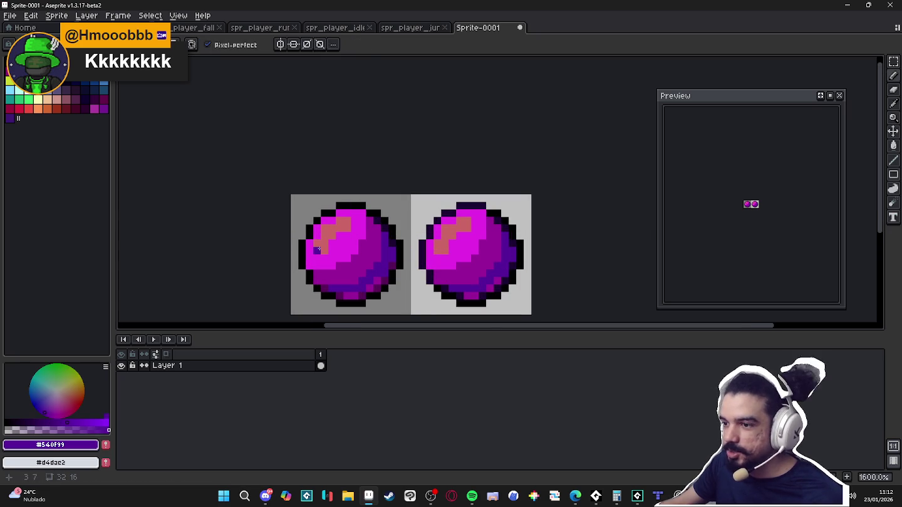
scroll(352, 231, "up", 1)
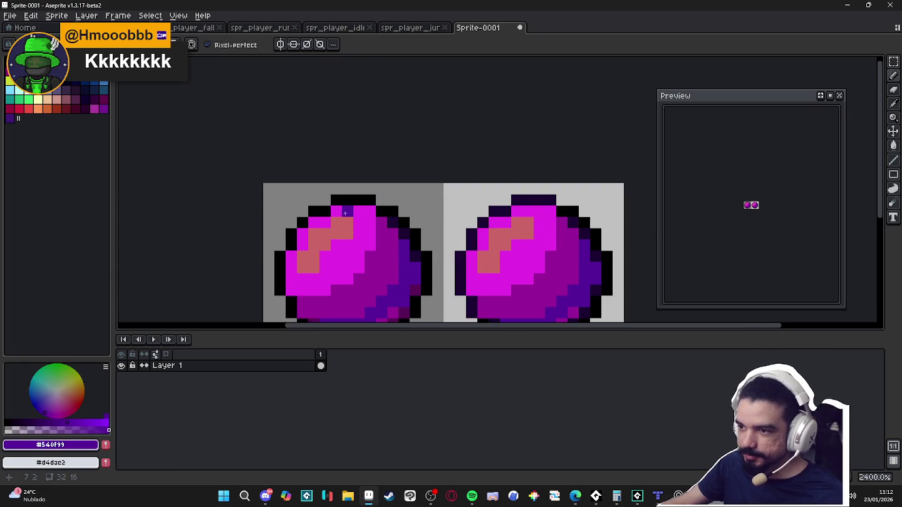
mouse_move(336, 200)
left_mouse_down()
mouse_move(370, 201)
mouse_move(303, 223)
mouse_move(280, 286)
left_mouse_up()
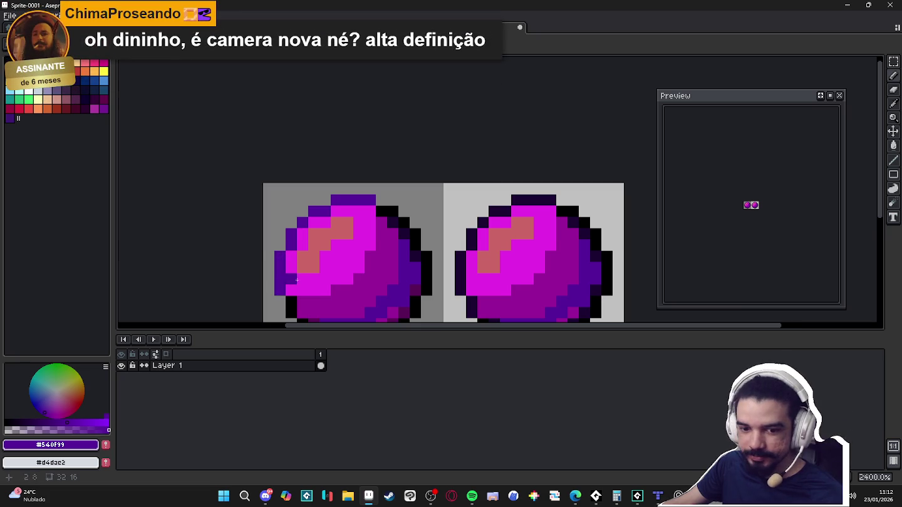
left_click(354, 255)
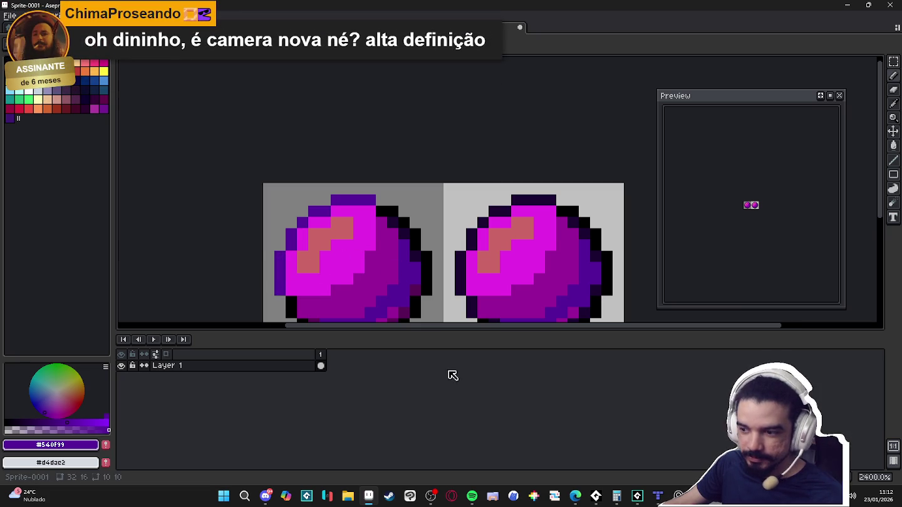
left_click(431, 498)
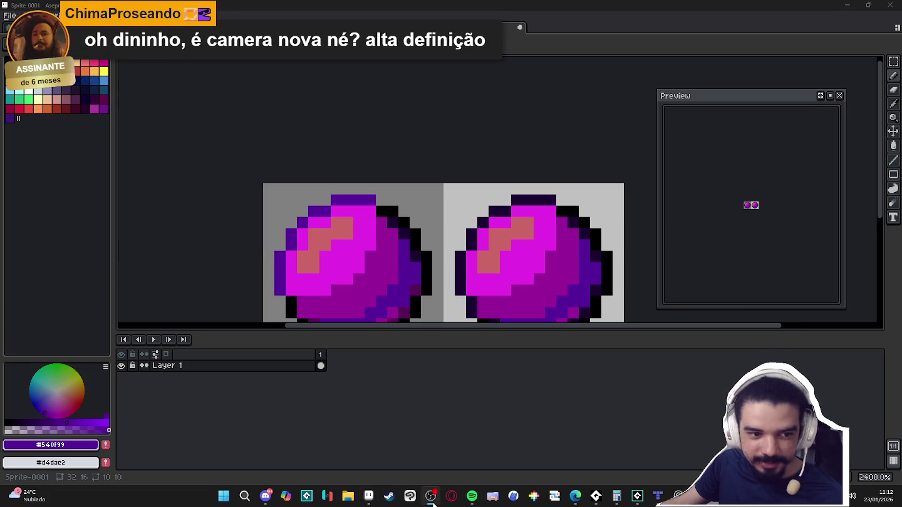
scroll(443, 248, "down", 1)
left_click_drag(442, 248, 392, 193)
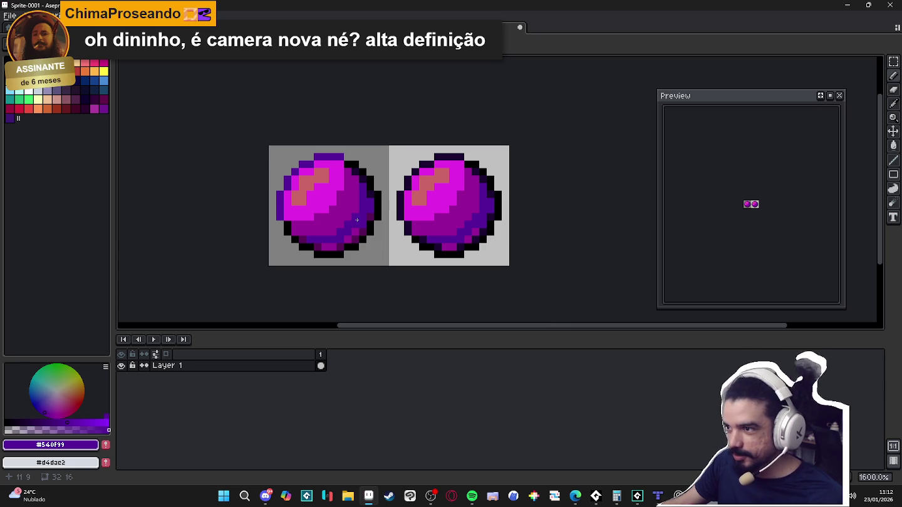
scroll(358, 223, "down", 2)
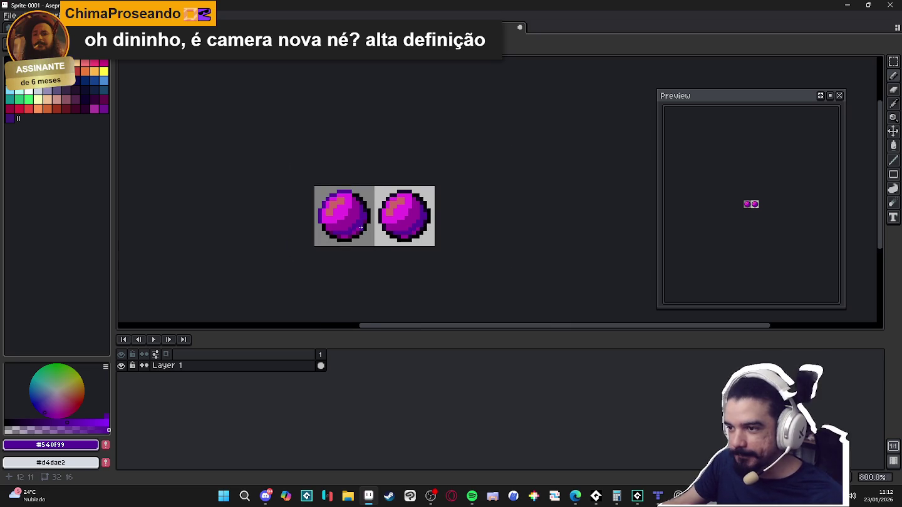
scroll(362, 229, "up", 2)
Sample the orb's bright purple #990F99 and dark purple #580A58
left_click(371, 200, "alt")
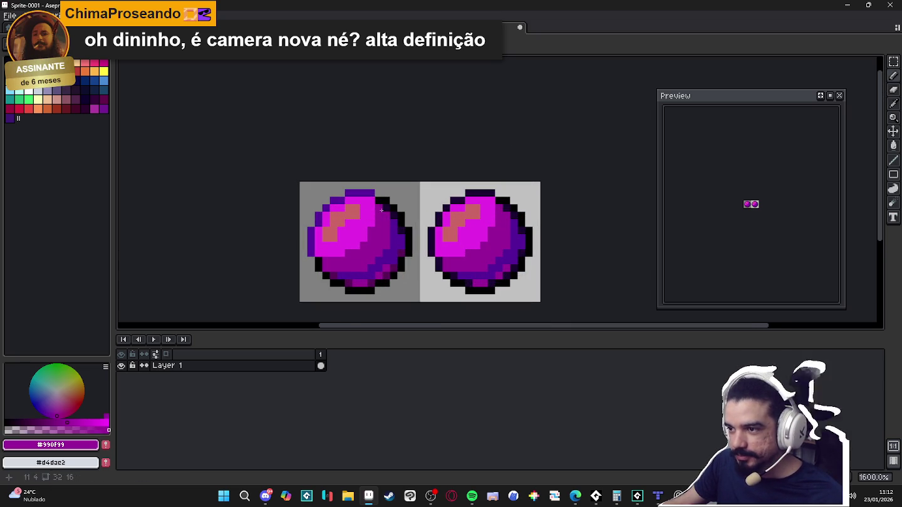
scroll(315, 252, "down", 1)
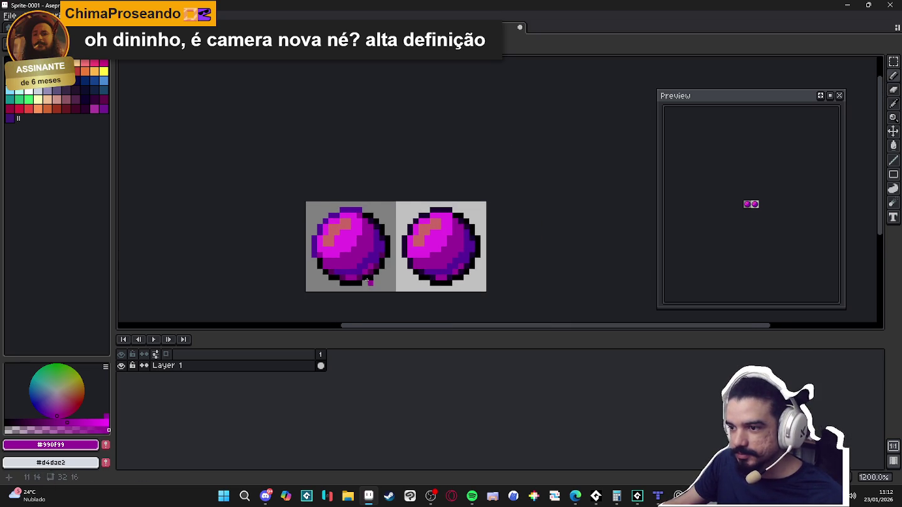
scroll(323, 260, "up", 1)
left_click(313, 266, "alt")
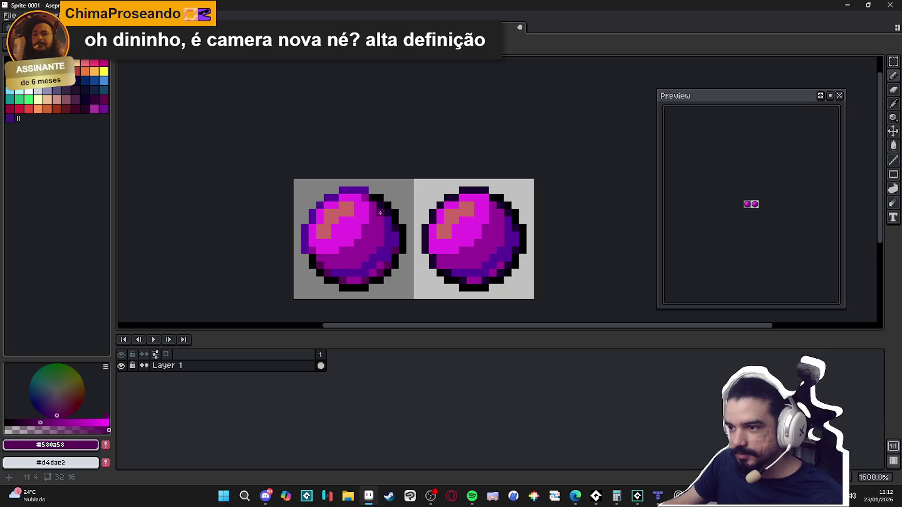
scroll(392, 271, "down", 2)
scroll(392, 271, "down", 1)
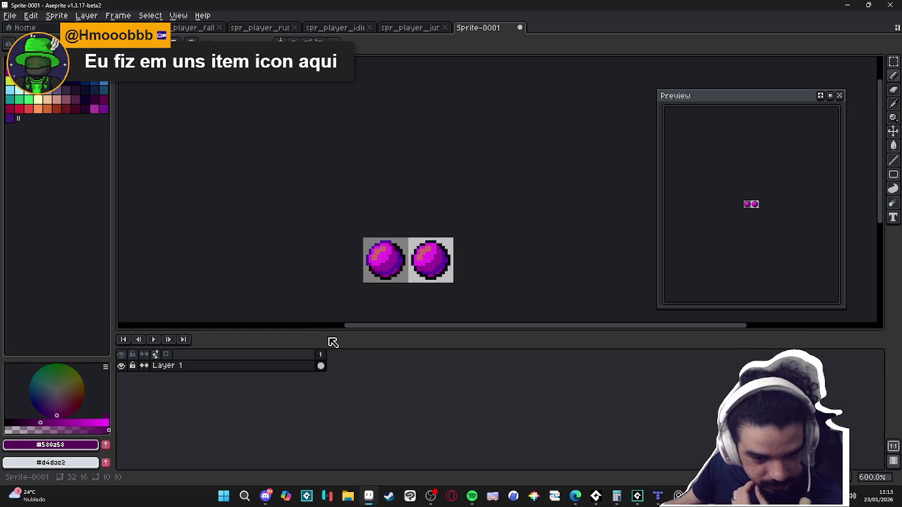
Recentre and enlarge the two orbs in the canvas and preview, then close the sketch
scroll(411, 268, "up", 4)
left_click_drag(389, 274, 412, 269)
scroll(411, 269, "down", 2)
scroll(764, 216, "up", 2)
left_click_drag(764, 215, 760, 251)
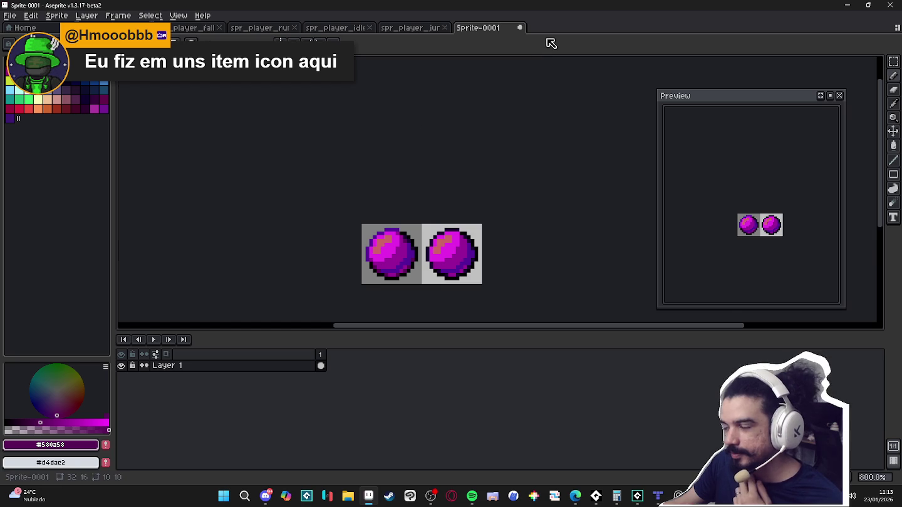
left_click(520, 27)
Discard the orb sketch's unsaved changes with Don't Save
left_click(452, 273)
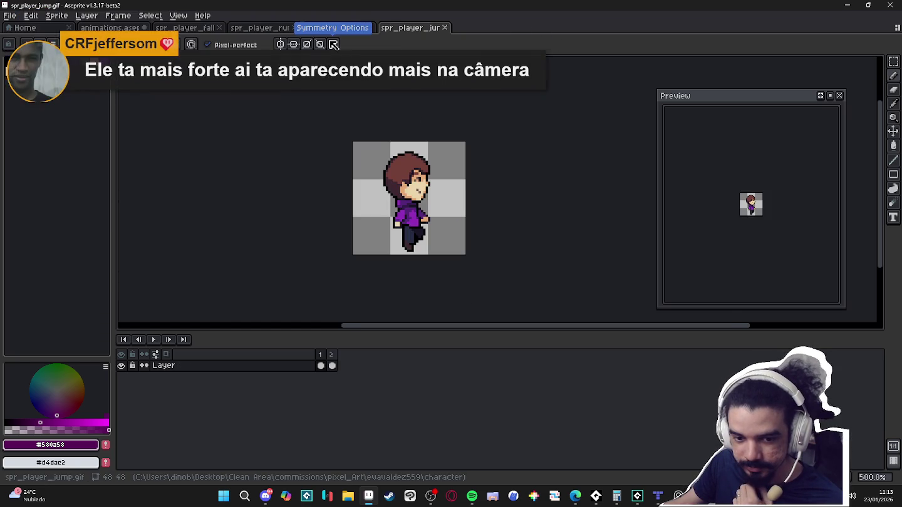
mouse_move(426, 505)
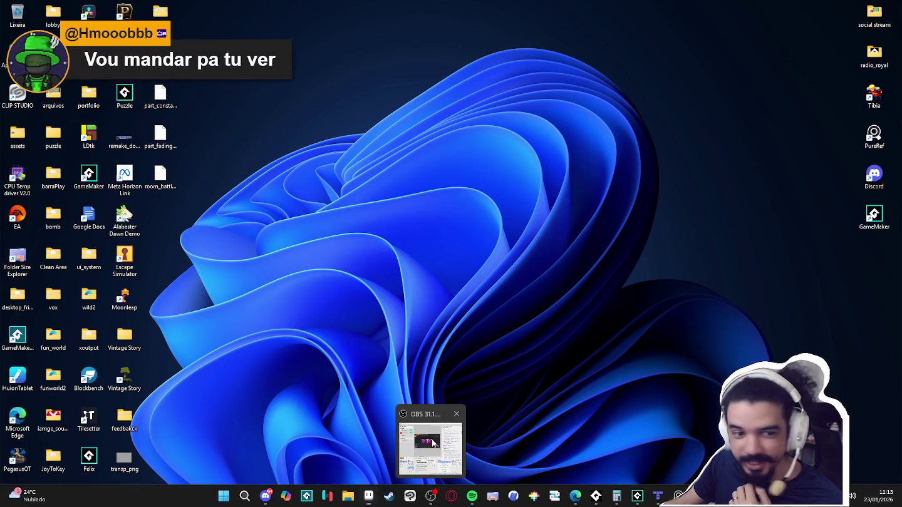
left_click(433, 445)
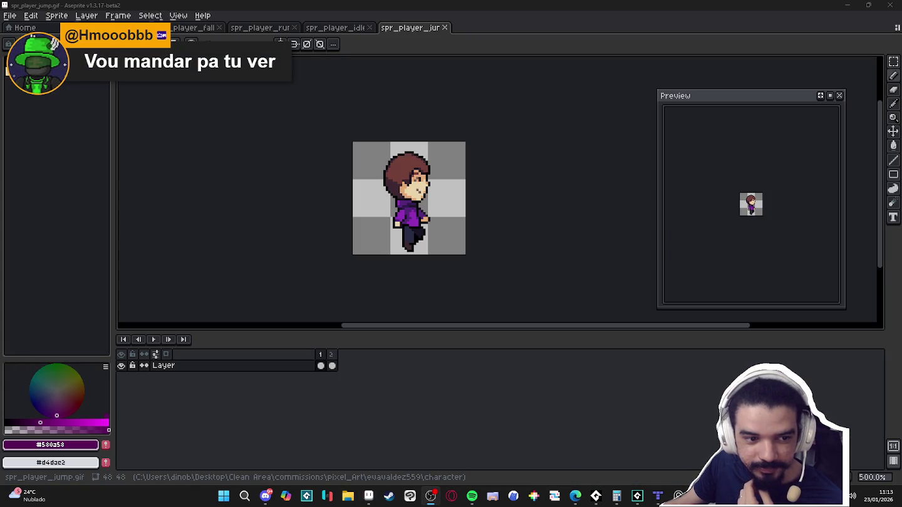
Switch to the GameMaker room editor and then back to the Tiled cave map
left_click(480, 161)
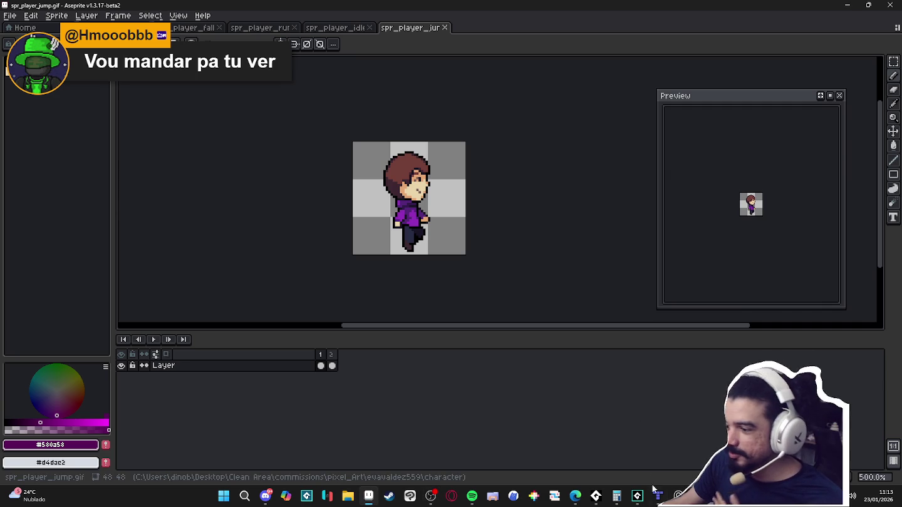
left_click(631, 496)
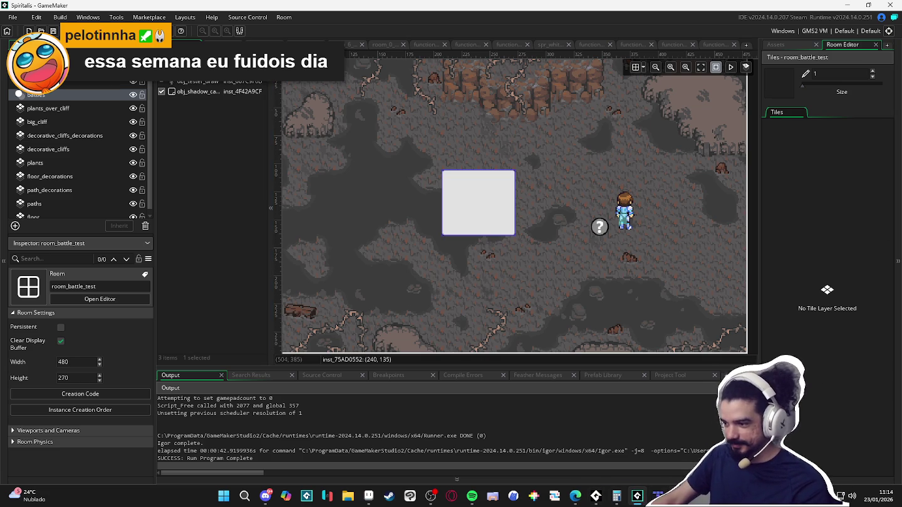
left_click(595, 496)
Paint a diagonal mud_path strip down the corridor at the ring's junction
scroll(476, 280, "up", 2)
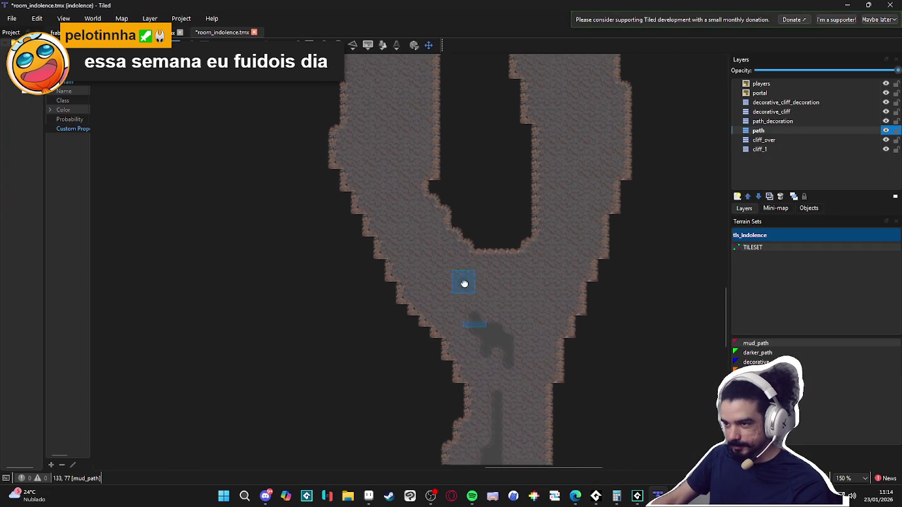
left_click(267, 495)
left_click(267, 496)
left_click(266, 496)
left_click(267, 495)
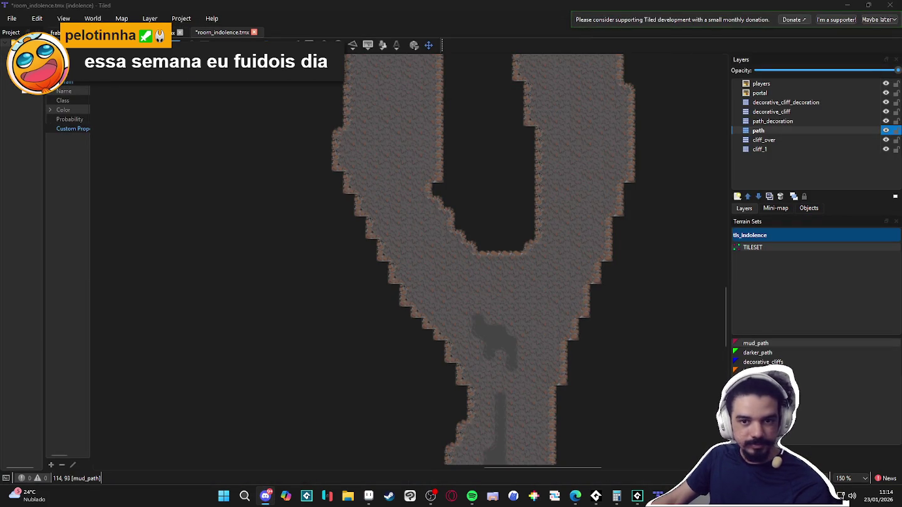
left_click_drag(431, 270, 464, 288)
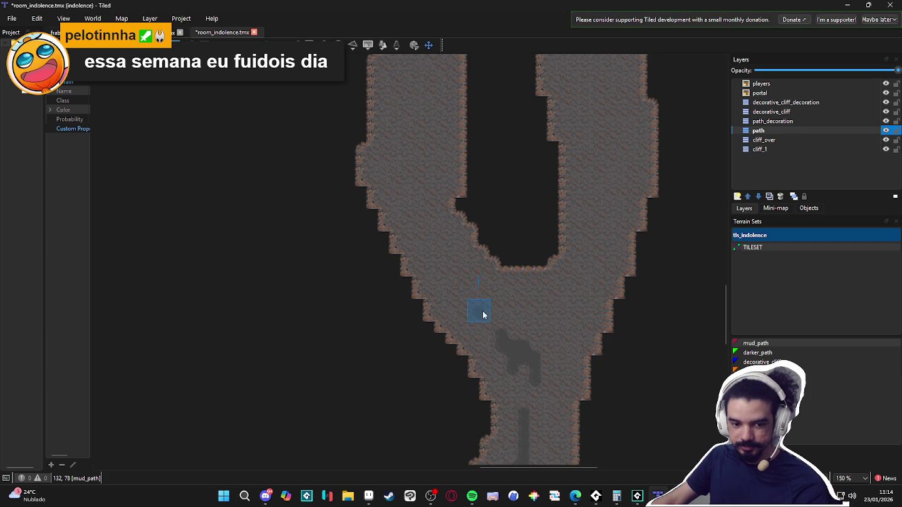
mouse_move(486, 309)
left_mouse_down()
mouse_move(451, 276)
mouse_move(429, 234)
mouse_move(461, 279)
mouse_move(432, 218)
mouse_move(423, 253)
mouse_move(442, 227)
mouse_move(447, 244)
mouse_move(433, 215)
mouse_move(431, 165)
mouse_move(418, 217)
mouse_move(428, 188)
left_mouse_up()
Paint mud_path patches up the left corridor and diagonally across the top of the ring
scroll(412, 225, "up", 1)
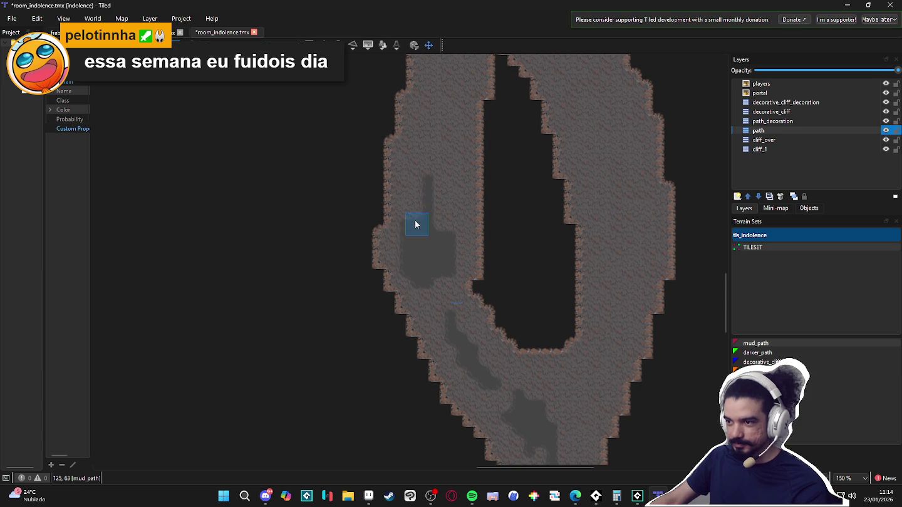
scroll(444, 200, "up", 3)
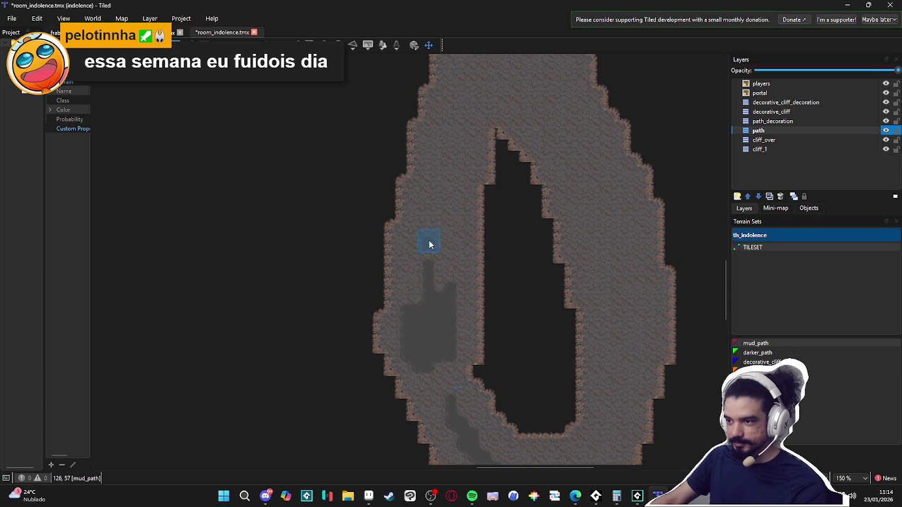
left_click_drag(442, 223, 459, 151)
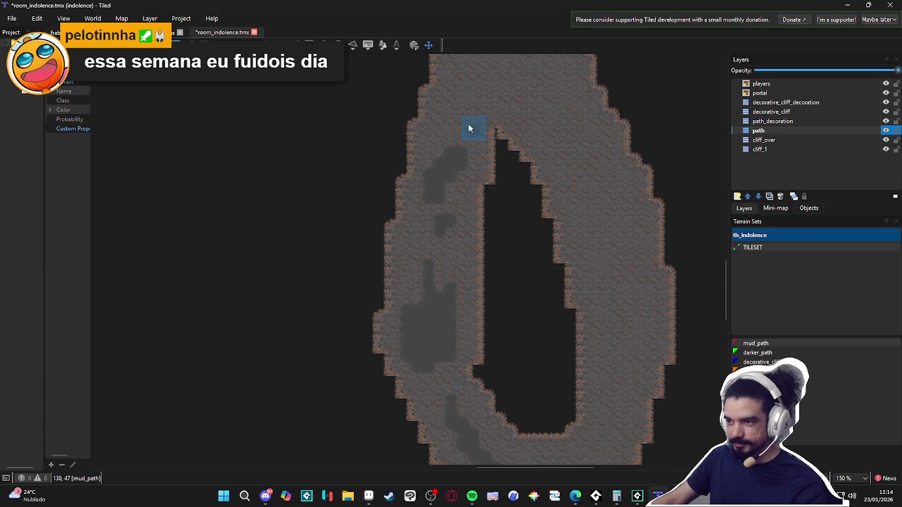
scroll(470, 128, "up", 3)
left_click_drag(432, 215, 461, 151)
mouse_move(504, 188)
left_mouse_down()
mouse_move(560, 245)
mouse_move(494, 104)
mouse_move(537, 178)
mouse_move(504, 171)
mouse_move(517, 246)
left_mouse_up()
Paint a mud_path streak down the ring's right corridor
scroll(551, 250, "down", 3)
scroll(550, 251, "right", 2)
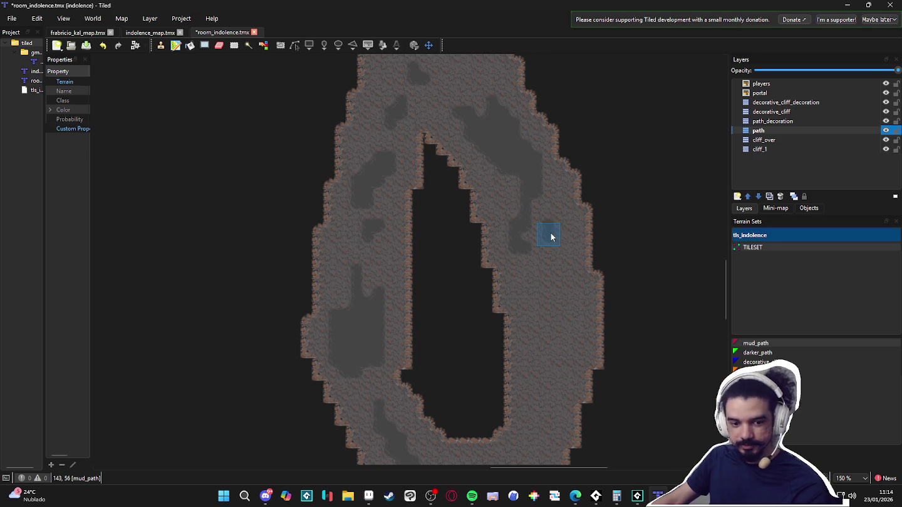
mouse_move(555, 234)
left_mouse_down()
mouse_move(556, 280)
mouse_move(557, 273)
mouse_move(539, 281)
mouse_move(532, 276)
left_mouse_up()
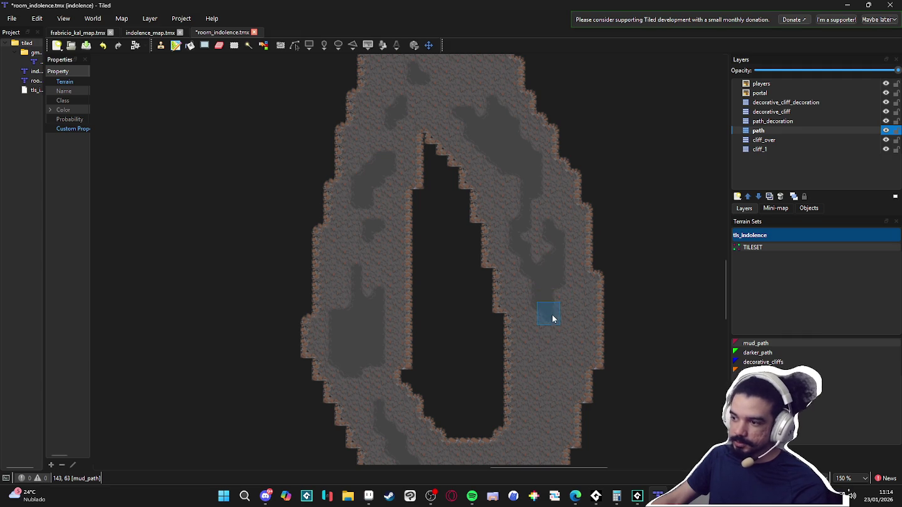
scroll(555, 338, "down", 2)
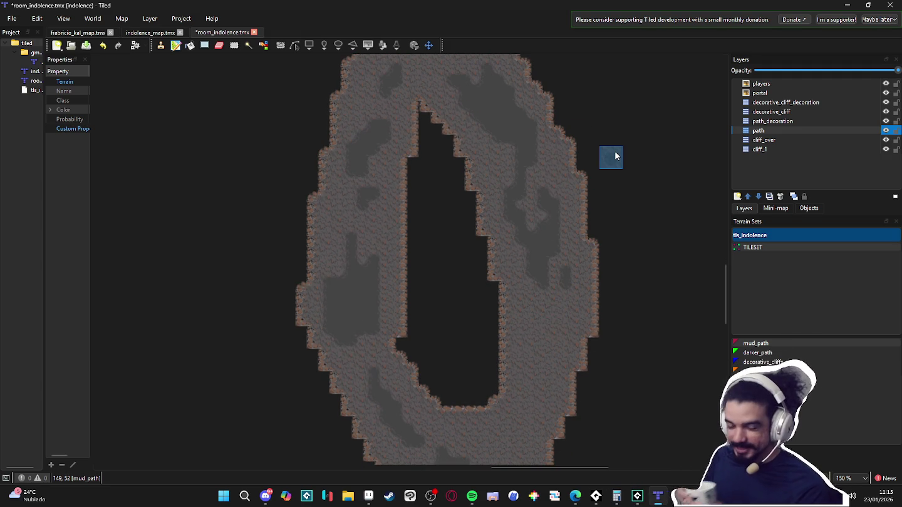
left_click(427, 498)
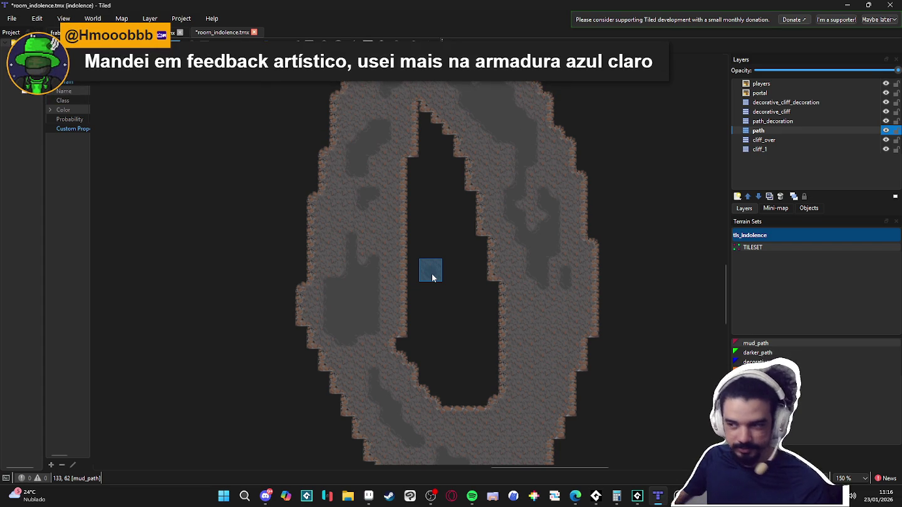
Paint mud_path patches in the upper chamber and down the narrow corridor
scroll(466, 338, "up", 5)
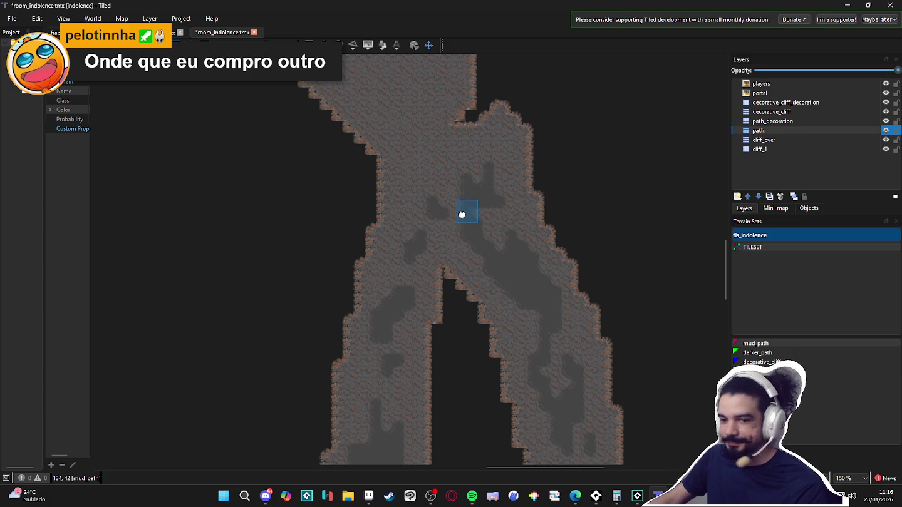
scroll(458, 223, "up", 3)
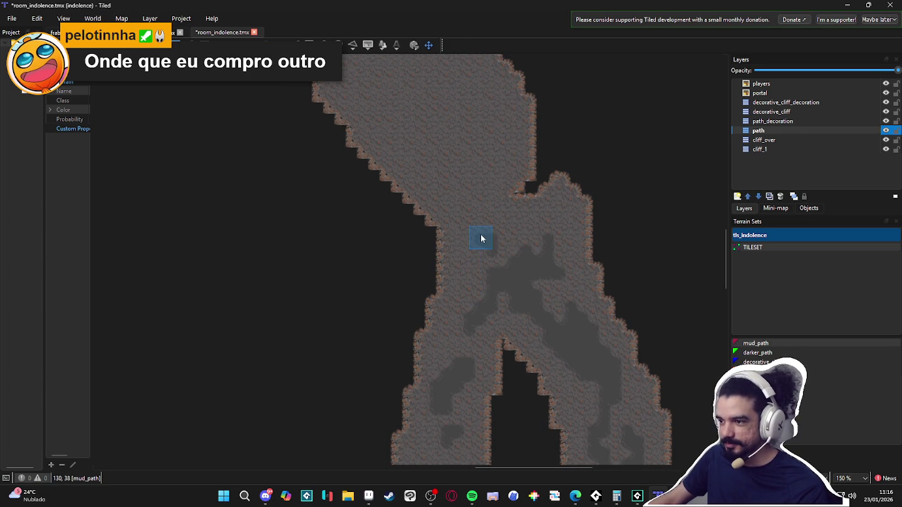
scroll(491, 266, "up", 2)
scroll(479, 238, "up", 2)
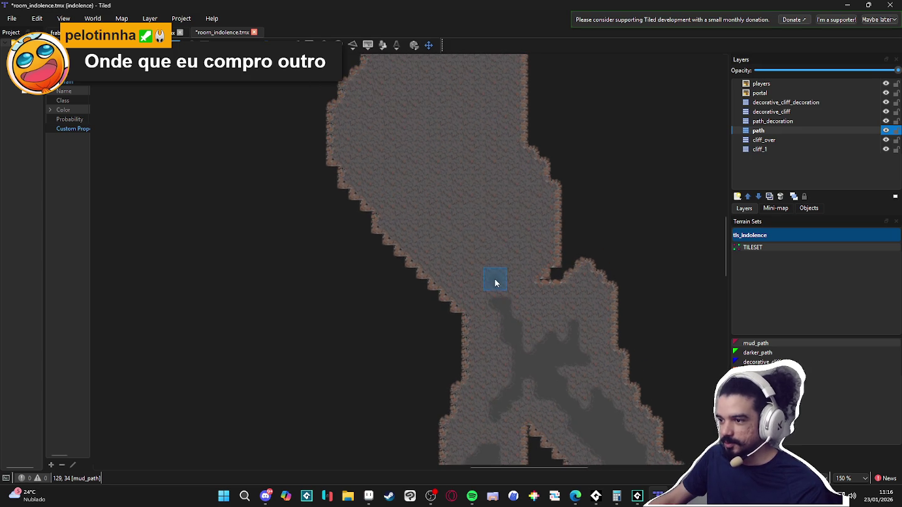
mouse_move(447, 235)
left_mouse_down()
mouse_move(437, 194)
mouse_move(463, 201)
mouse_move(476, 240)
mouse_move(491, 191)
left_mouse_up()
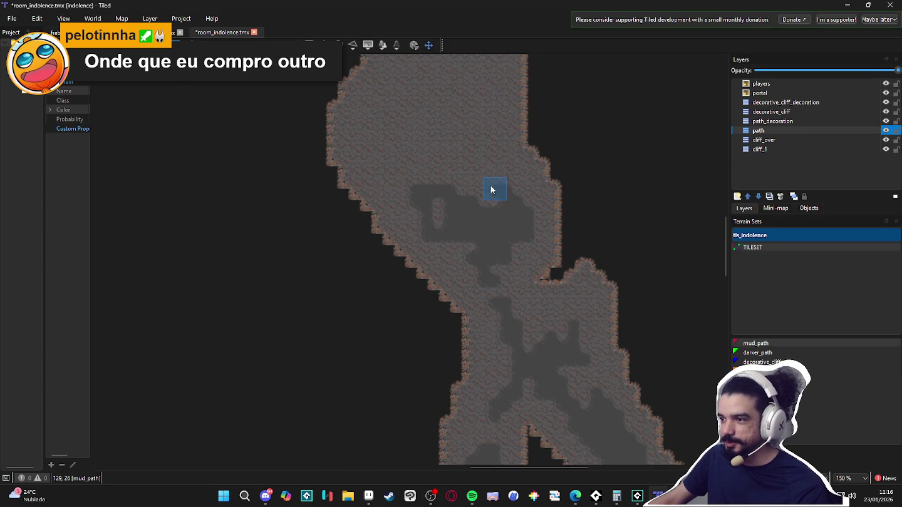
scroll(501, 238, "up", 3)
left_click_drag(491, 232, 520, 232)
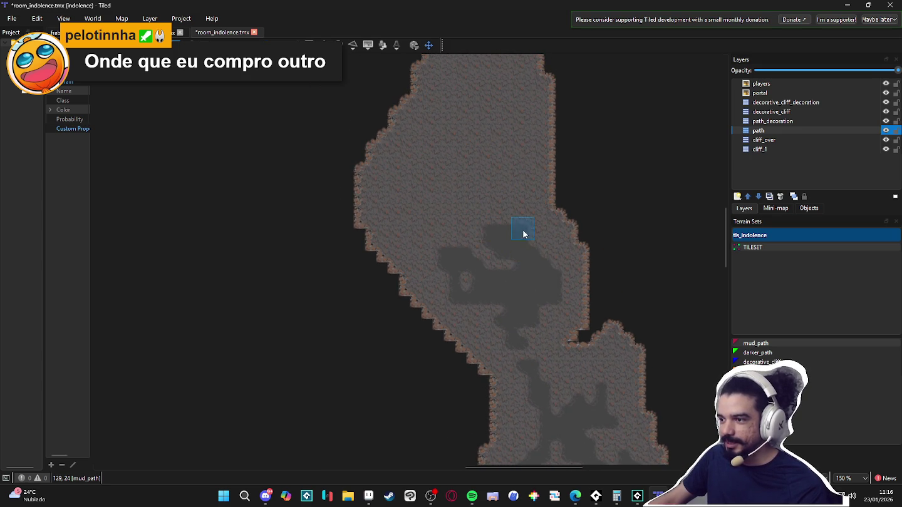
scroll(539, 263, "up", 2)
mouse_move(466, 223)
left_mouse_down()
mouse_move(457, 270)
mouse_move(443, 250)
mouse_move(445, 285)
mouse_move(446, 270)
mouse_move(420, 285)
mouse_move(417, 265)
mouse_move(426, 295)
mouse_move(452, 245)
mouse_move(451, 267)
mouse_move(507, 217)
mouse_move(508, 183)
mouse_move(480, 223)
mouse_move(454, 207)
mouse_move(448, 221)
mouse_move(503, 252)
mouse_move(524, 292)
left_mouse_up()
Extend the winding mud_path strip up the middle of the narrow corridor
scroll(451, 279, "up", 2)
scroll(453, 234, "up", 3)
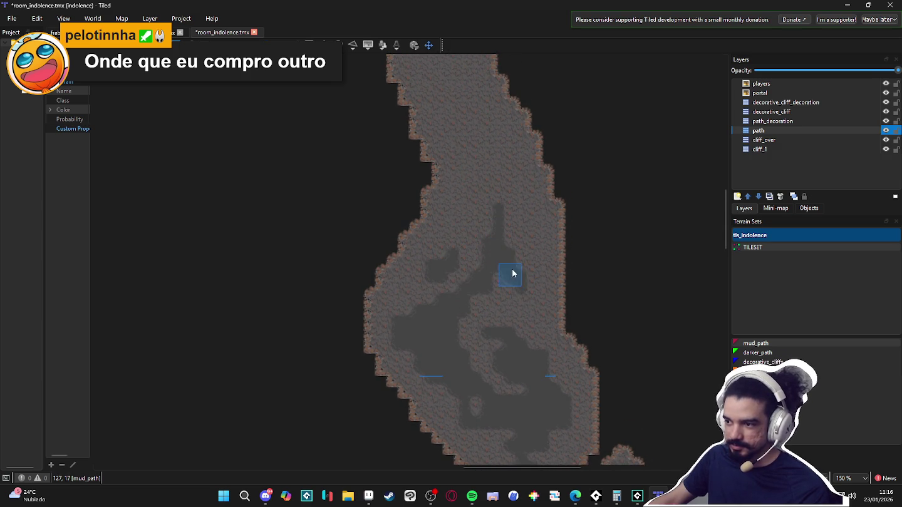
scroll(511, 285, "up", 5)
scroll(519, 338, "up", 4)
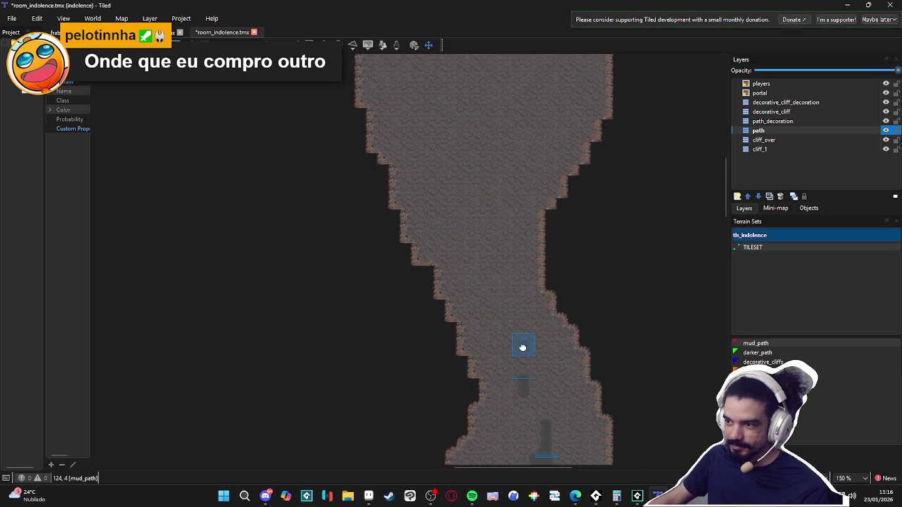
mouse_move(503, 334)
left_mouse_down()
mouse_move(474, 268)
mouse_move(479, 302)
mouse_move(498, 288)
mouse_move(483, 262)
left_mouse_up()
scroll(491, 356, "up", 3)
scroll(493, 351, "up", 1)
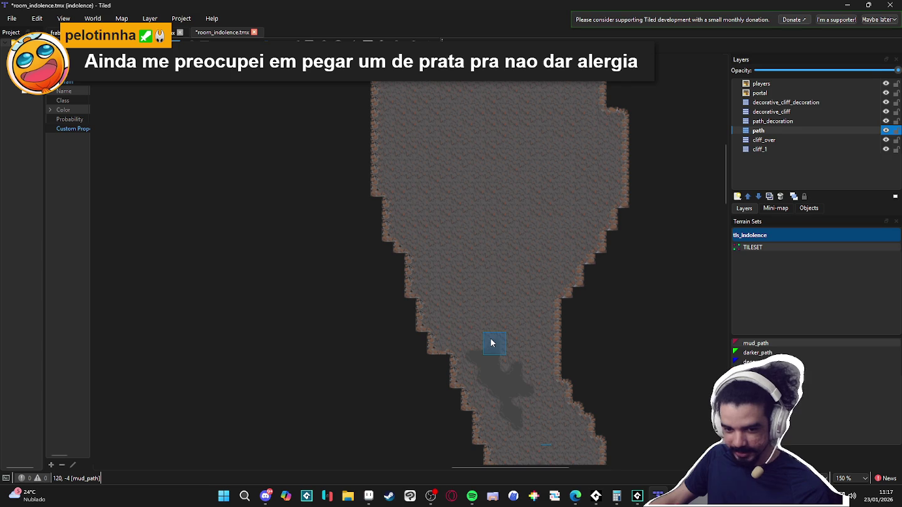
mouse_move(458, 338)
left_mouse_down()
mouse_move(479, 336)
mouse_move(504, 361)
left_mouse_up()
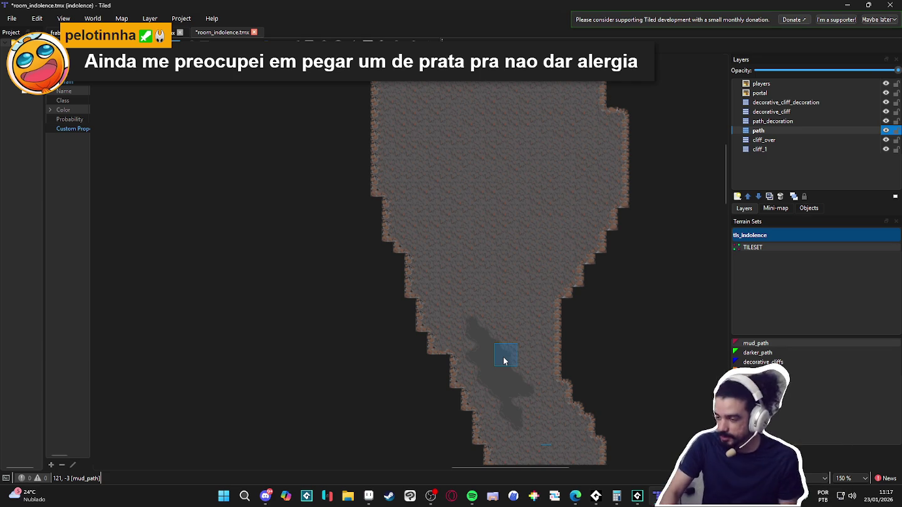
scroll(517, 368, "down", 3)
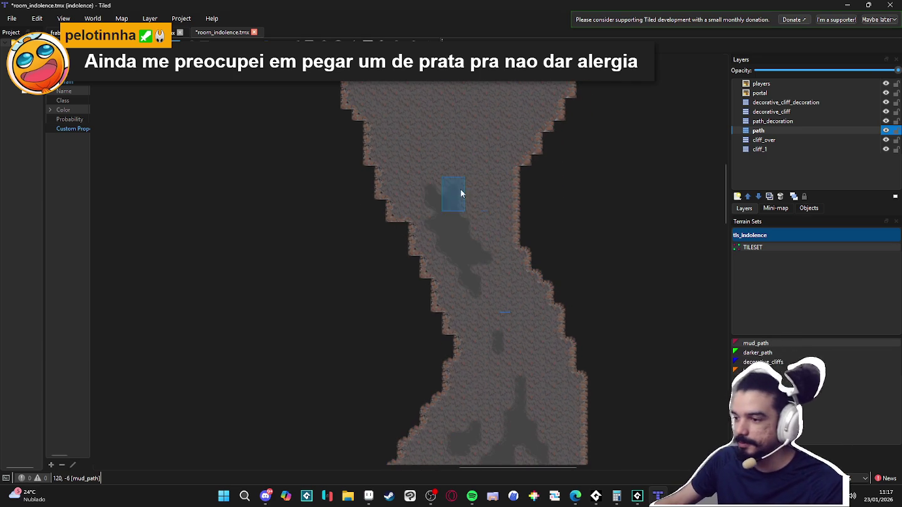
scroll(477, 288, "up", 5)
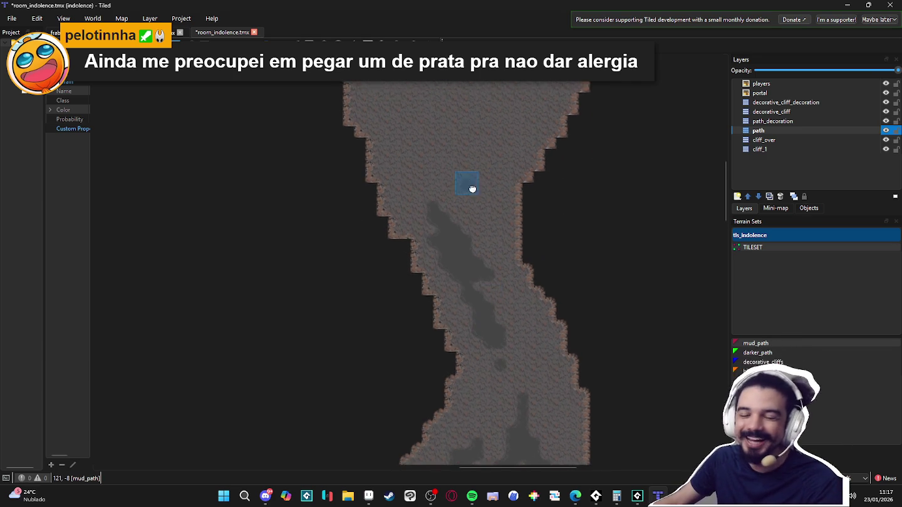
Paint mud_path joining the lower mud path and widen it up and to the right
left_click_drag(455, 276, 489, 307)
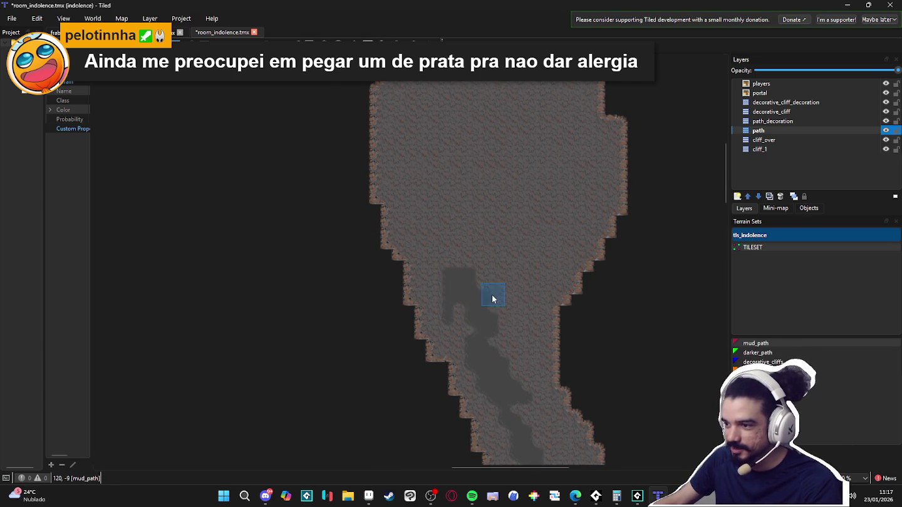
scroll(494, 332, "up", 1)
left_click_drag(510, 338, 529, 311)
scroll(529, 317, "up", 1)
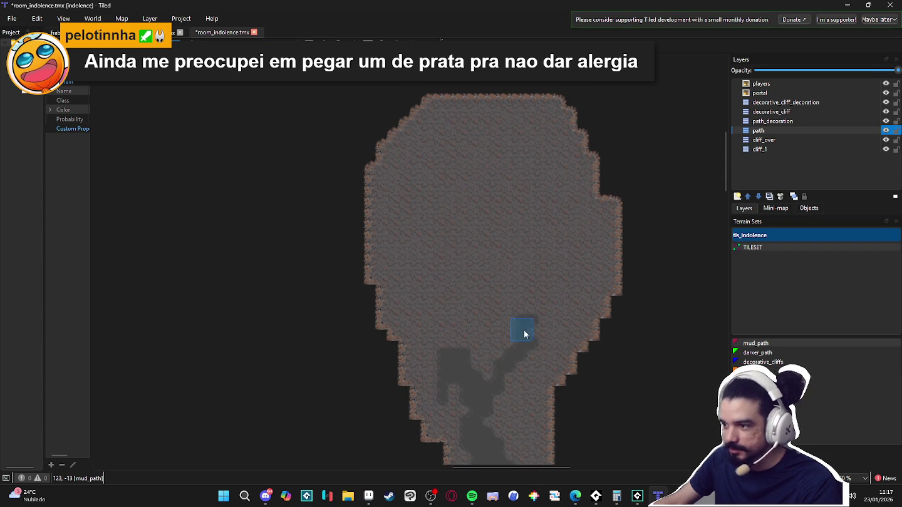
left_click_drag(490, 354, 529, 296)
Add curved mud patches on the chamber's left side, lower part, upper band and right side
scroll(460, 308, "up", 1)
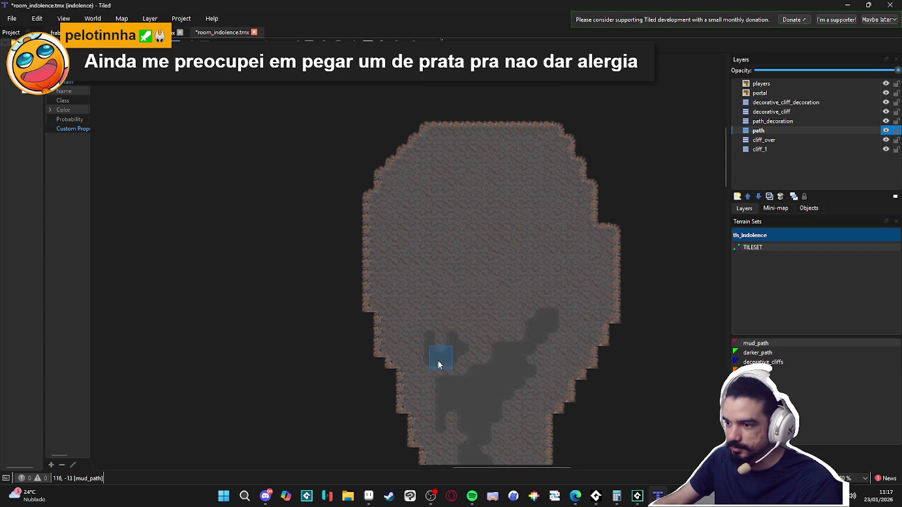
mouse_move(462, 369)
left_mouse_down()
mouse_move(428, 352)
mouse_move(451, 368)
mouse_move(483, 358)
mouse_move(440, 357)
mouse_move(403, 323)
mouse_move(407, 245)
mouse_move(422, 338)
mouse_move(501, 372)
left_mouse_up()
scroll(421, 288, "up", 1)
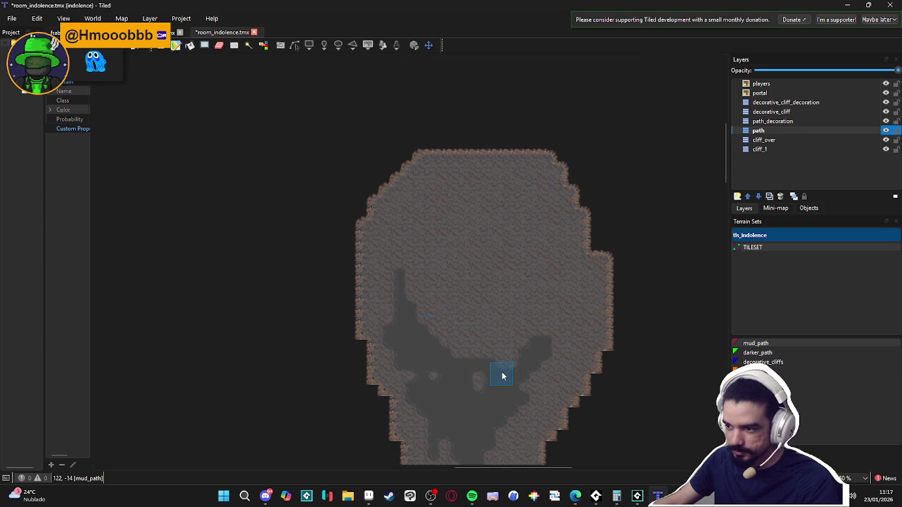
mouse_move(537, 349)
left_mouse_down()
mouse_move(544, 342)
mouse_move(552, 363)
mouse_move(549, 306)
mouse_move(521, 276)
mouse_move(559, 285)
mouse_move(527, 254)
mouse_move(545, 266)
left_mouse_up()
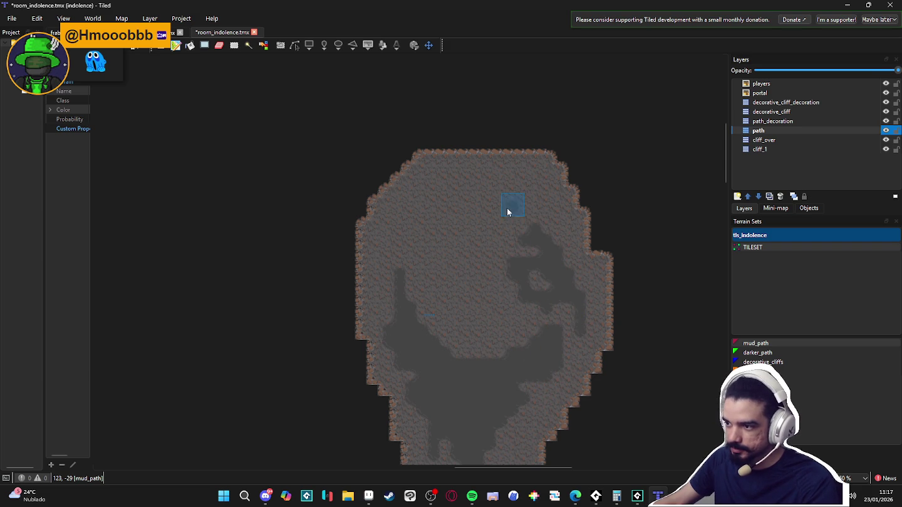
left_click_drag(465, 216, 431, 234)
mouse_move(490, 285)
left_mouse_down()
mouse_move(454, 281)
mouse_move(469, 272)
mouse_move(502, 322)
mouse_move(482, 313)
left_mouse_up()
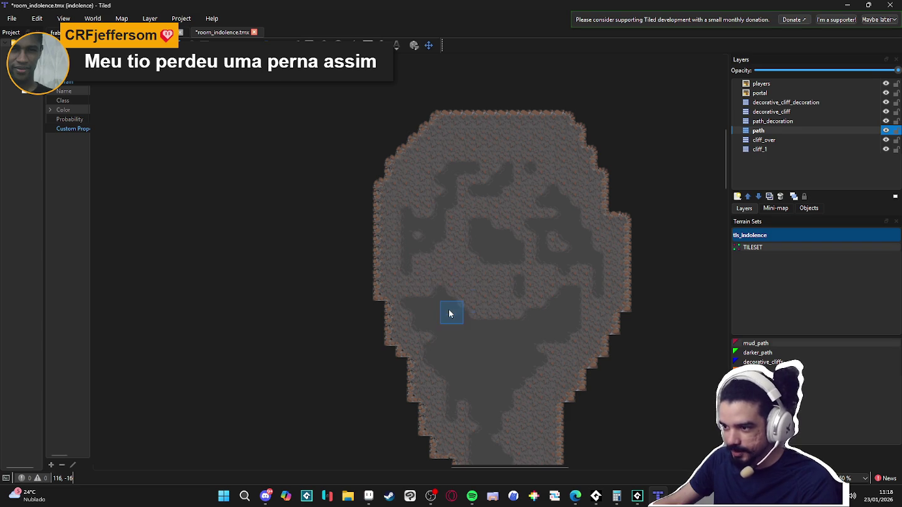
Paint mud_path from the corridor fork down the lower corridor
scroll(448, 308, "down", 4)
scroll(509, 274, "up", 6)
scroll(623, 197, "up", 2)
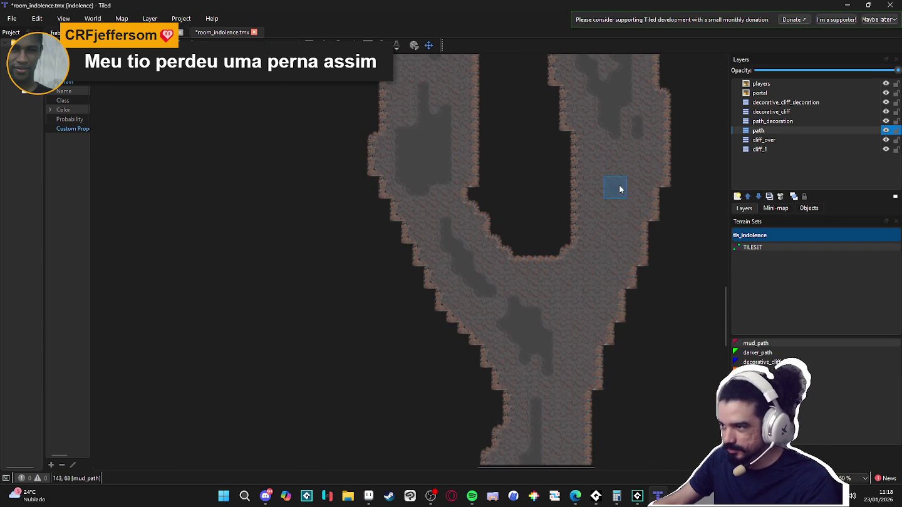
mouse_move(583, 285)
left_mouse_down()
mouse_move(554, 341)
mouse_move(546, 335)
mouse_move(546, 372)
mouse_move(538, 322)
mouse_move(557, 388)
mouse_move(570, 352)
mouse_move(578, 359)
left_mouse_up()
Bring the winding corridor section into view and save the cave map with Ctrl+S
scroll(577, 359, "down", 2)
scroll(557, 358, "up", 1)
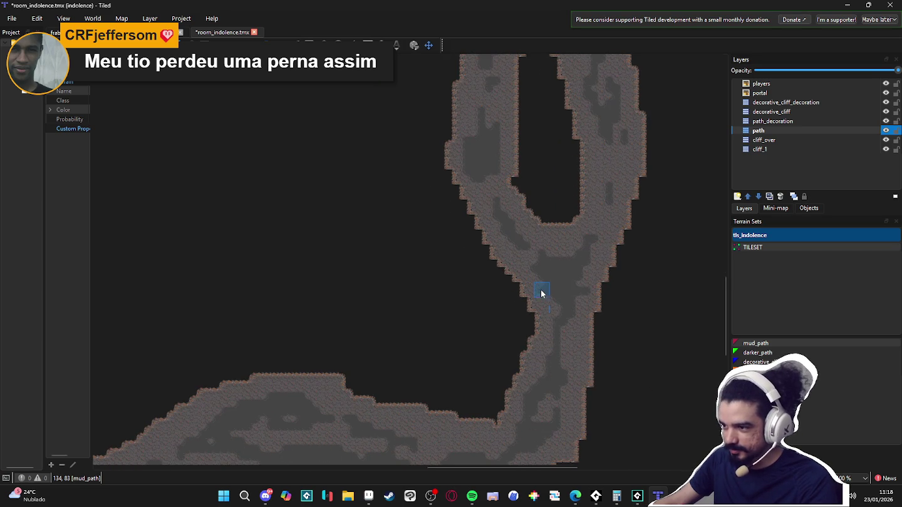
scroll(566, 307, "down", 2)
scroll(499, 326, "up", 1)
scroll(295, 313, "down", 1)
scroll(307, 304, "up", 2)
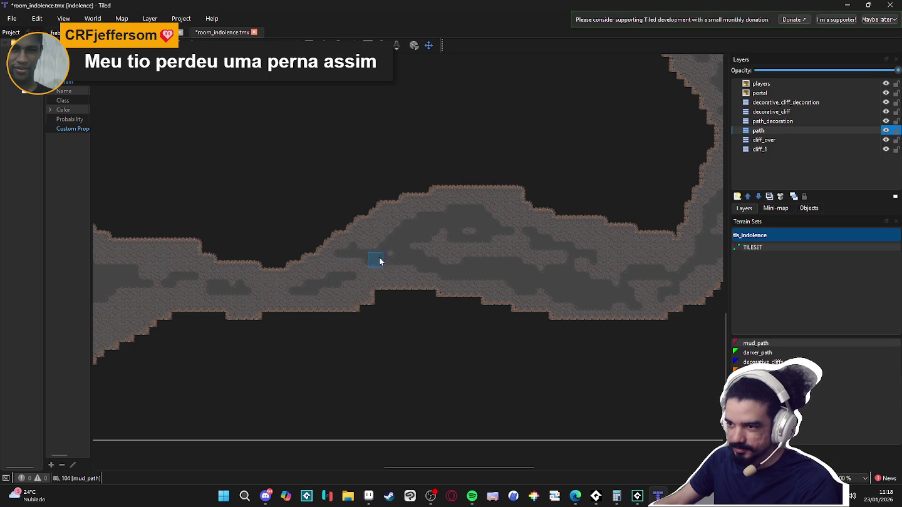
scroll(261, 293, "down", 2)
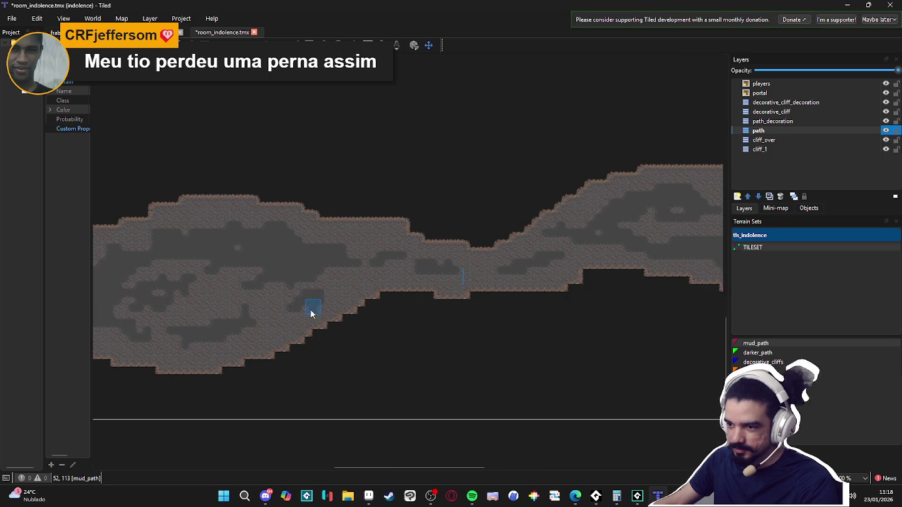
scroll(349, 285, "left", 2)
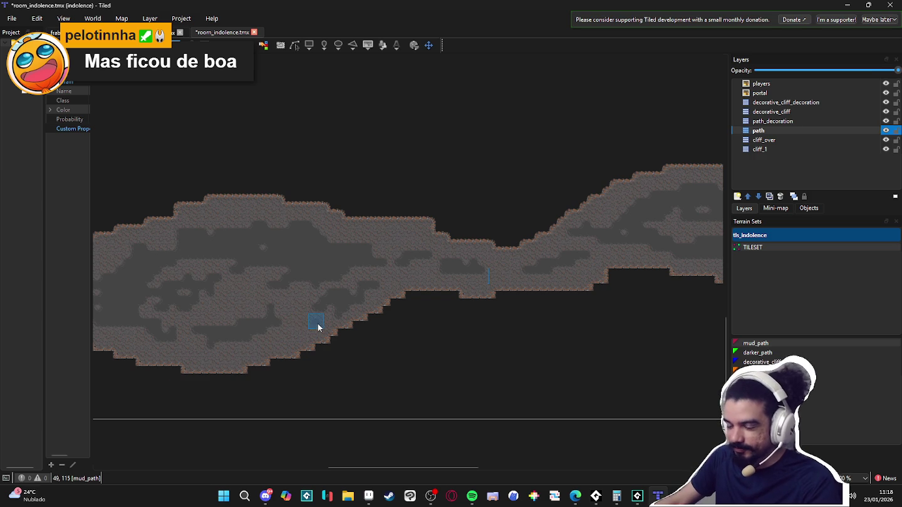
mouse_move(357, 248)
left_mouse_down()
mouse_move(382, 275)
mouse_move(267, 263)
mouse_move(347, 272)
mouse_move(402, 342)
left_mouse_up()
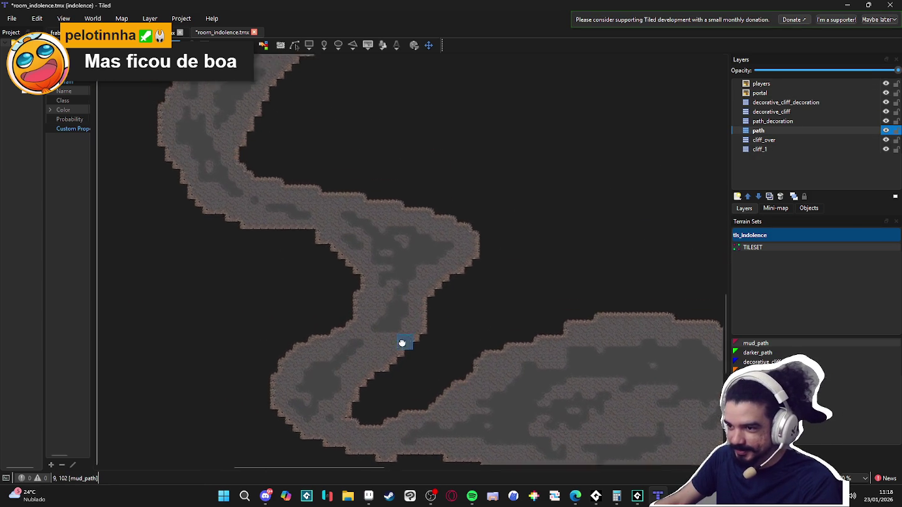
scroll(402, 342, "up", 15)
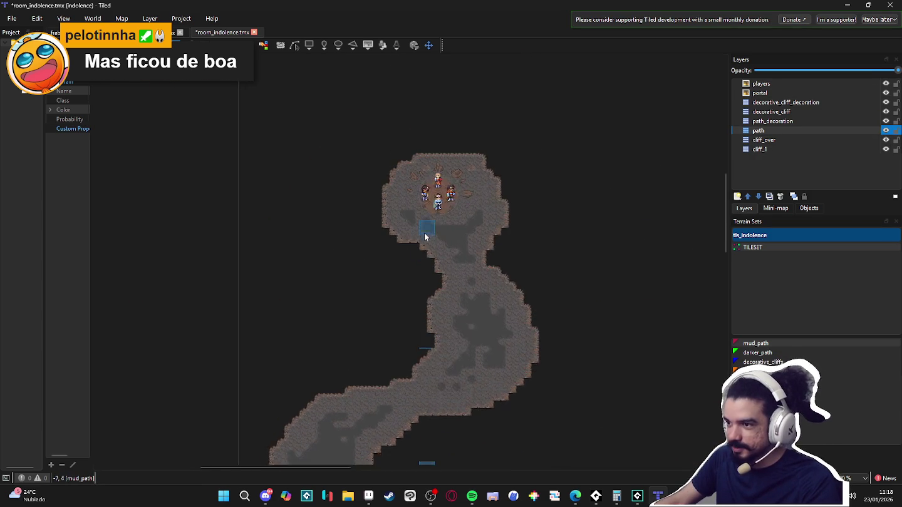
scroll(406, 223, "down", 10)
scroll(402, 223, "down", 3)
key("ctrl+s")
Switch over to Discord
scroll(306, 244, "up", 6)
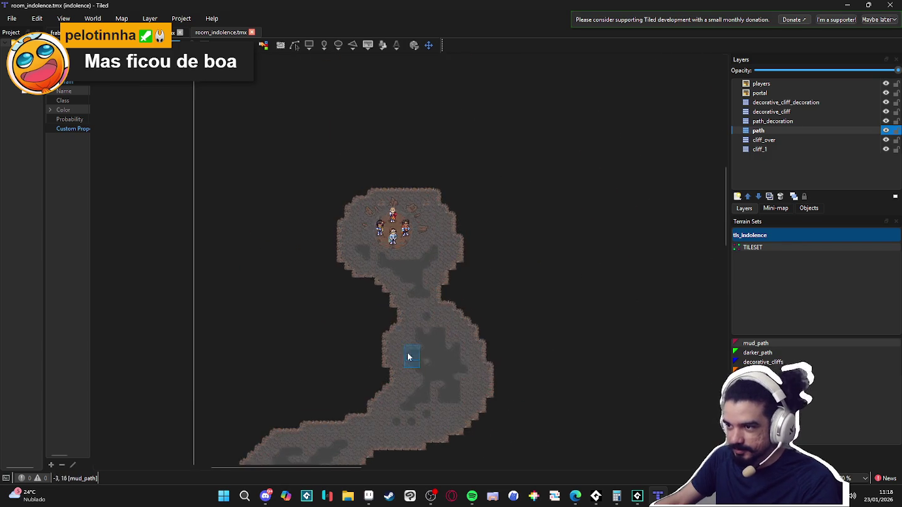
scroll(410, 361, "up", 4)
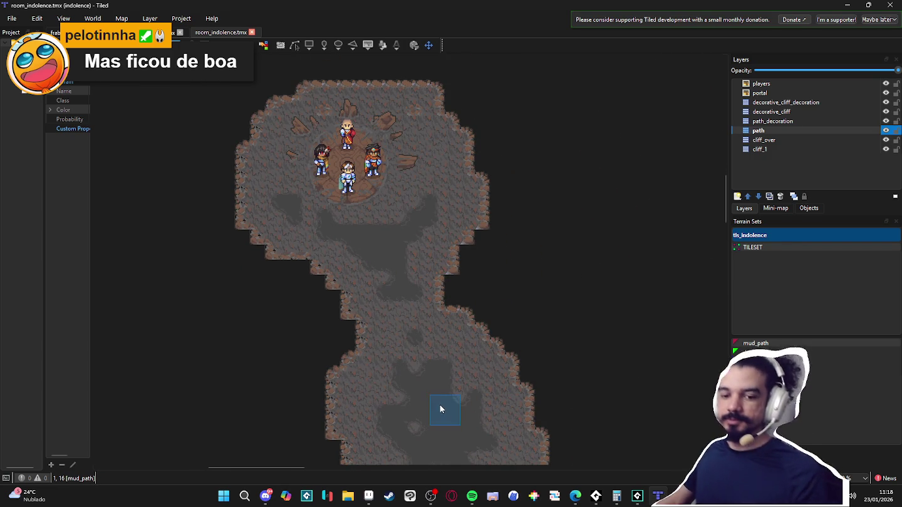
left_click(267, 500)
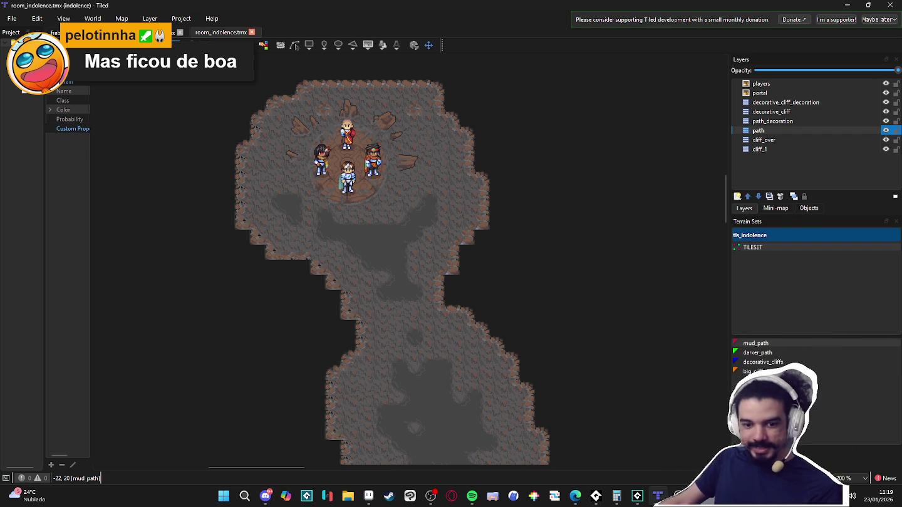
Review the characters' spawn room and the mud patches around it
scroll(344, 285, "down", 2)
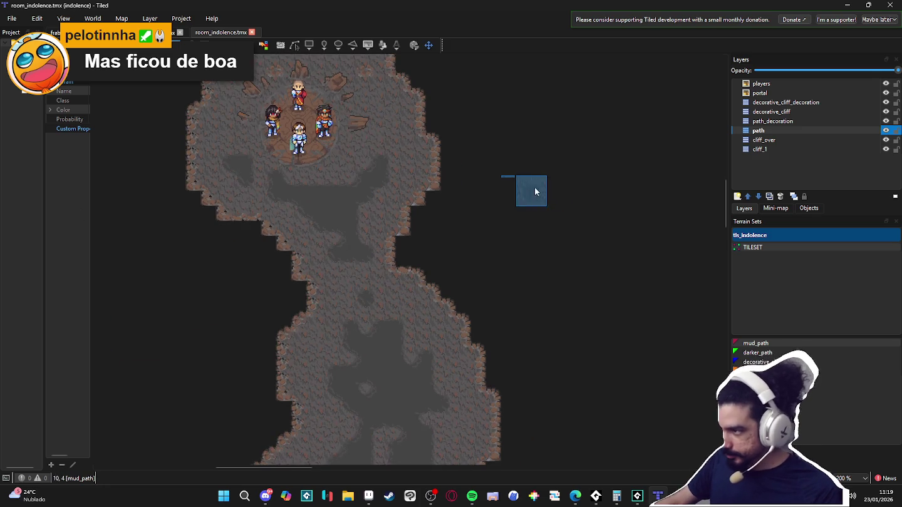
scroll(544, 250, "down", 3)
scroll(482, 150, "down", 2)
scroll(527, 169, "down", 1)
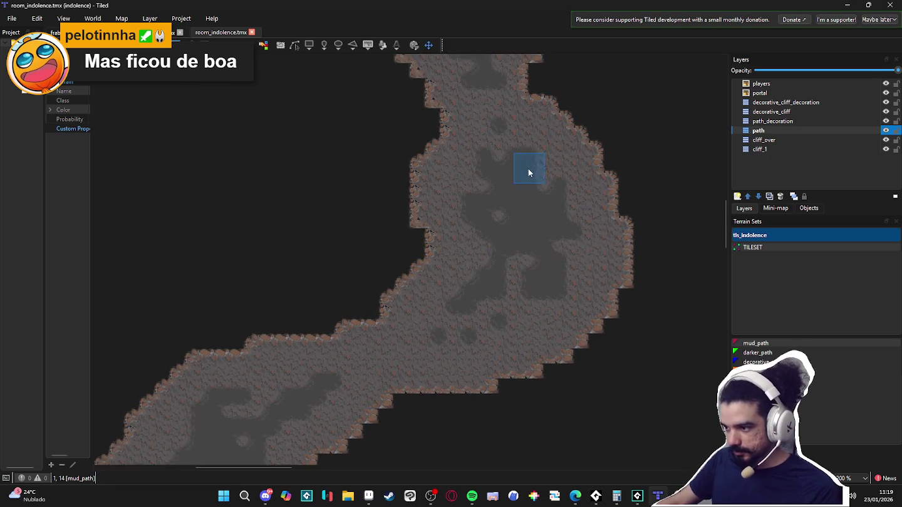
left_click_drag(562, 123, 487, 281)
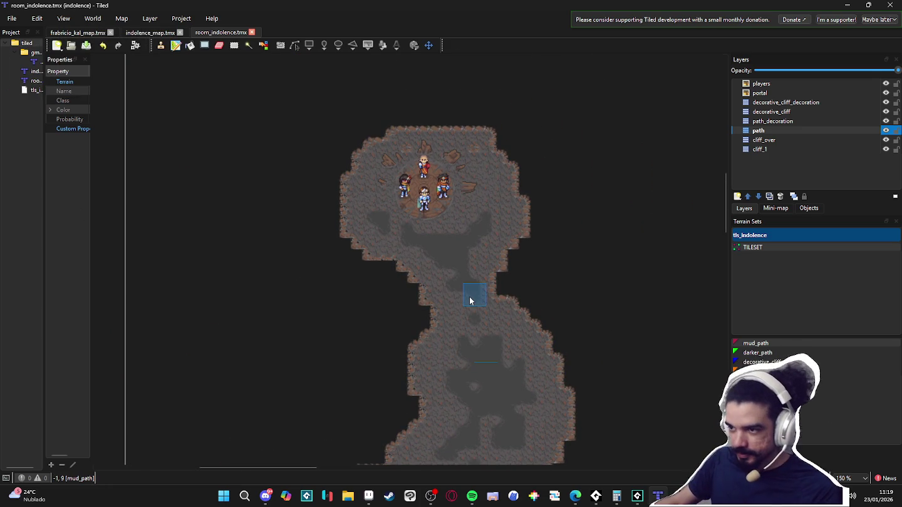
scroll(434, 270, "down", 2)
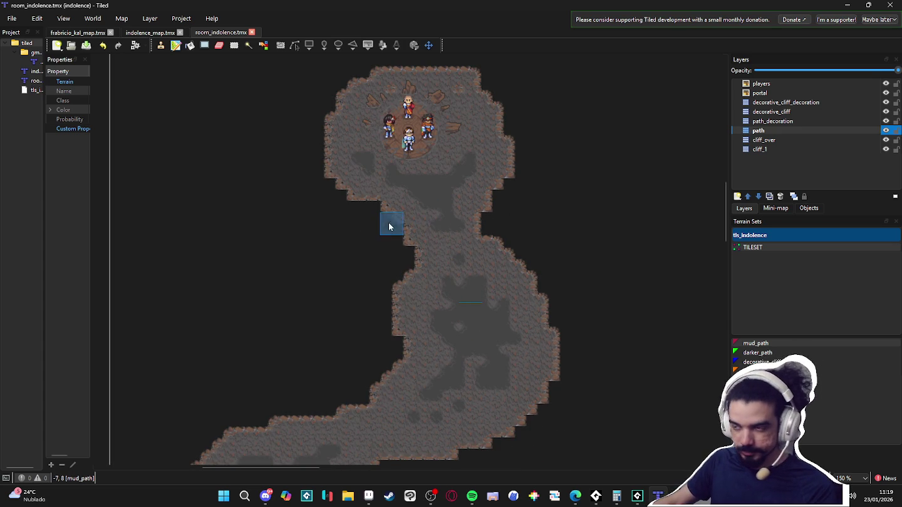
left_click_drag(392, 222, 382, 217)
scroll(388, 275, "down", 20)
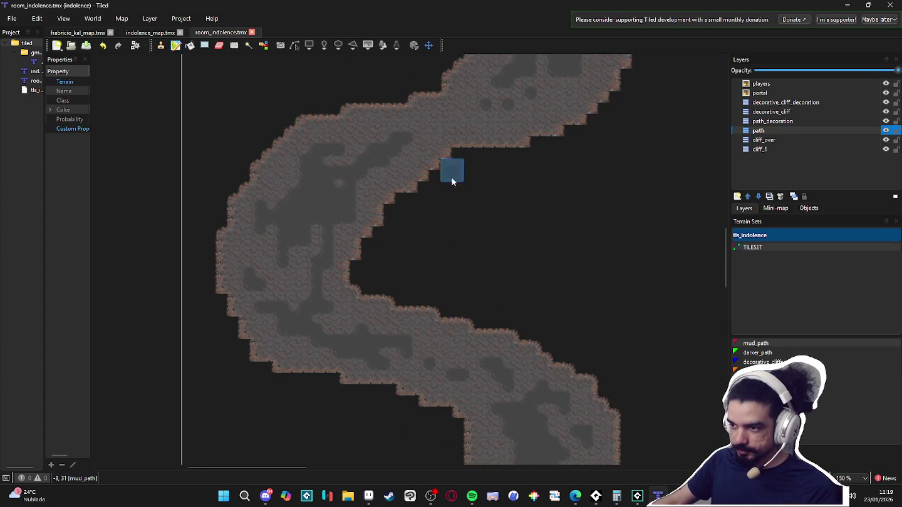
scroll(545, 263, "down", 3)
scroll(528, 285, "up", 1)
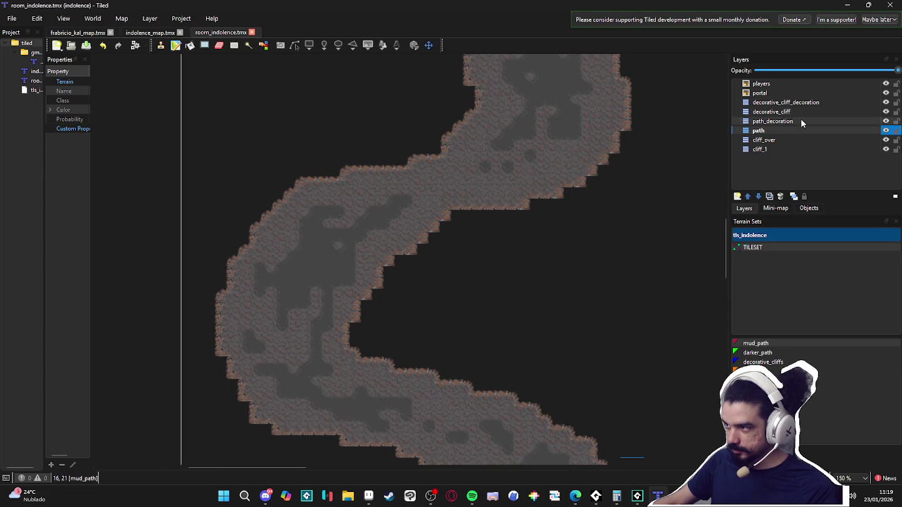
left_click(801, 122)
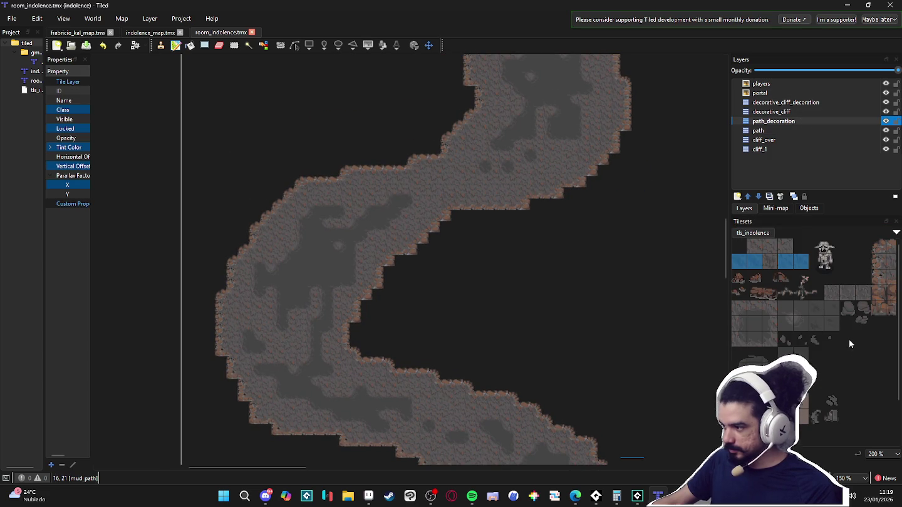
left_click_drag(831, 337, 791, 339)
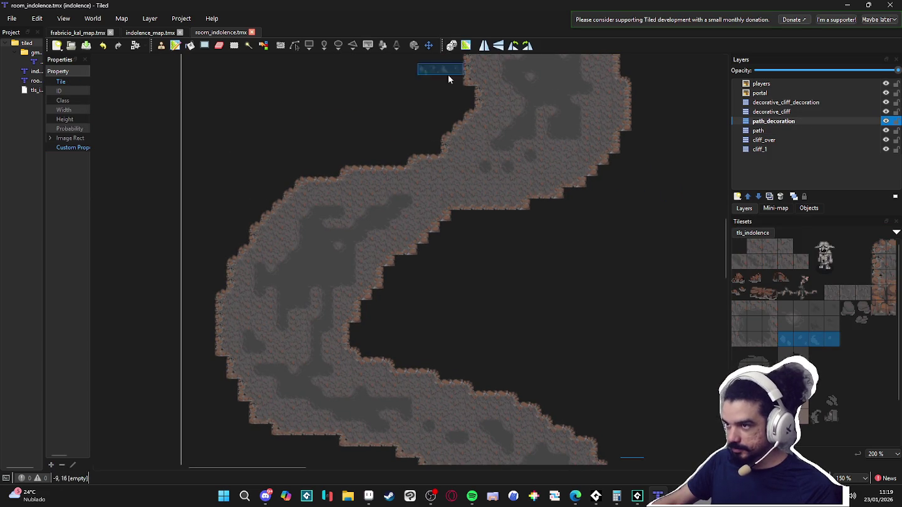
left_click(322, 276)
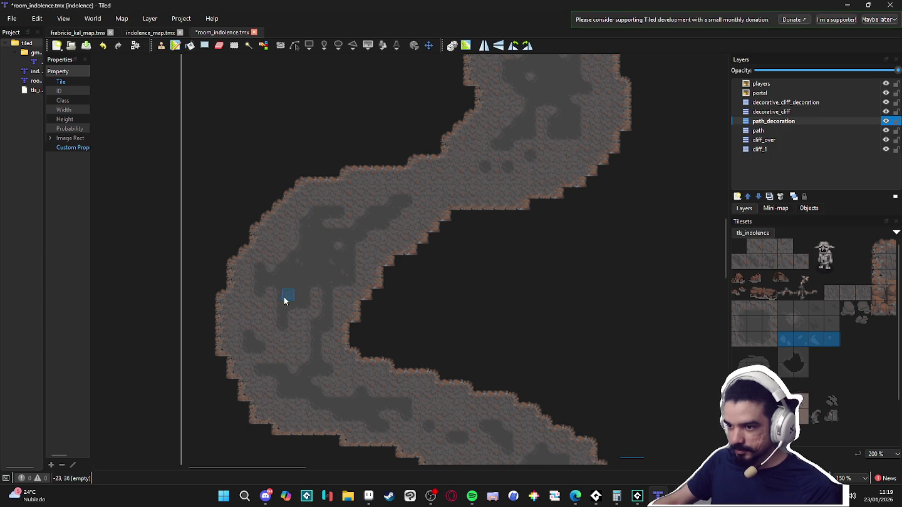
scroll(288, 395, "down", 3)
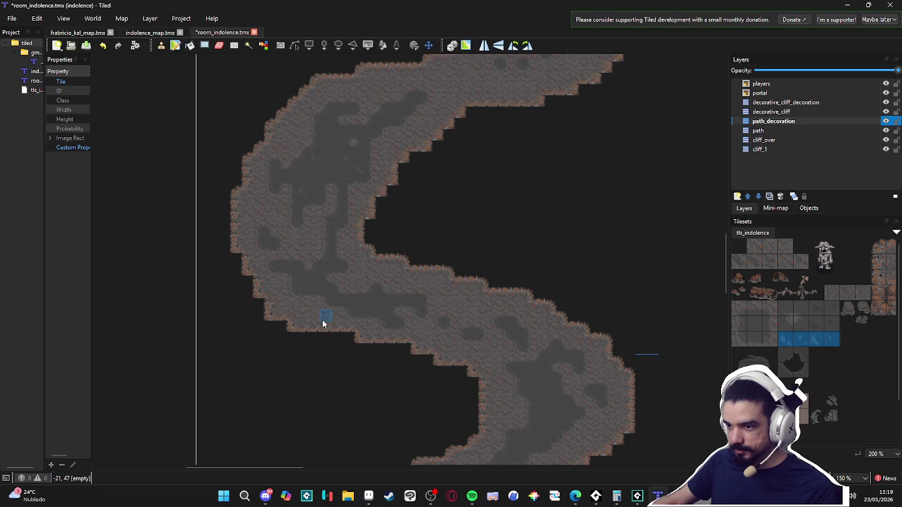
scroll(396, 304, "right", 5)
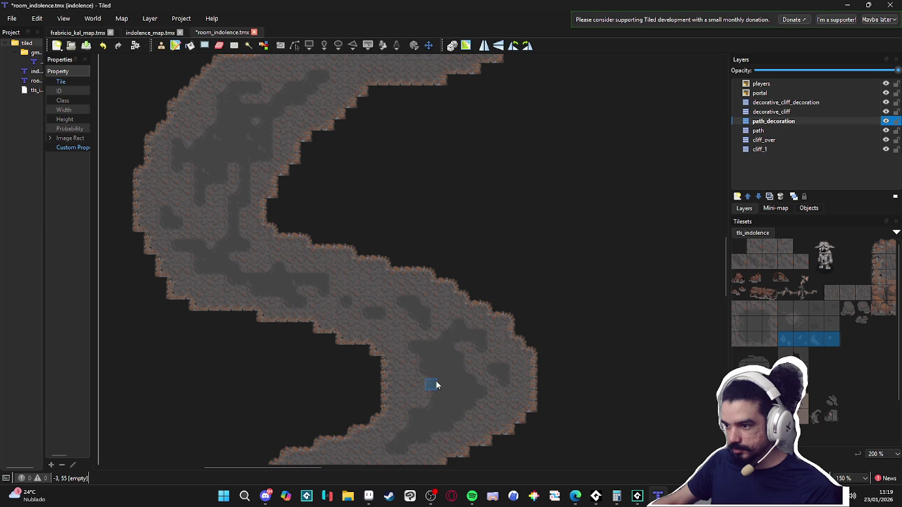
scroll(464, 382, "down", 3)
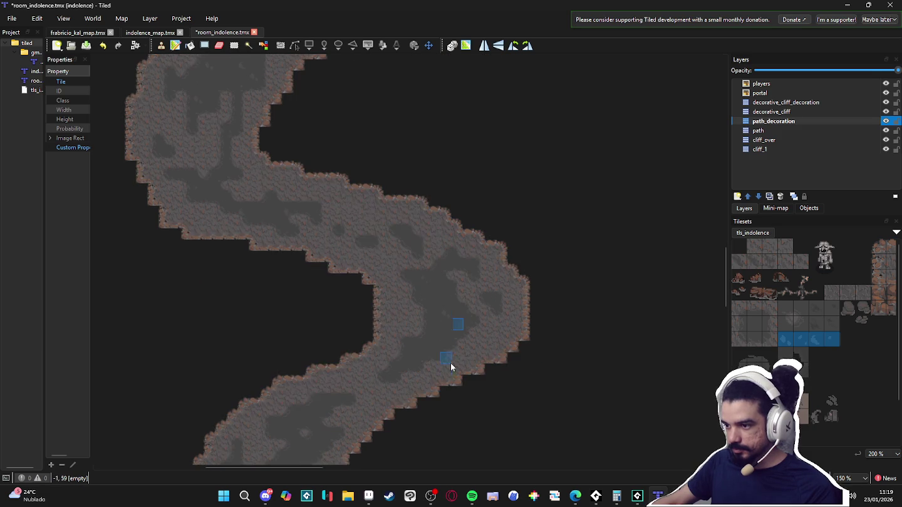
scroll(401, 332, "down", 3)
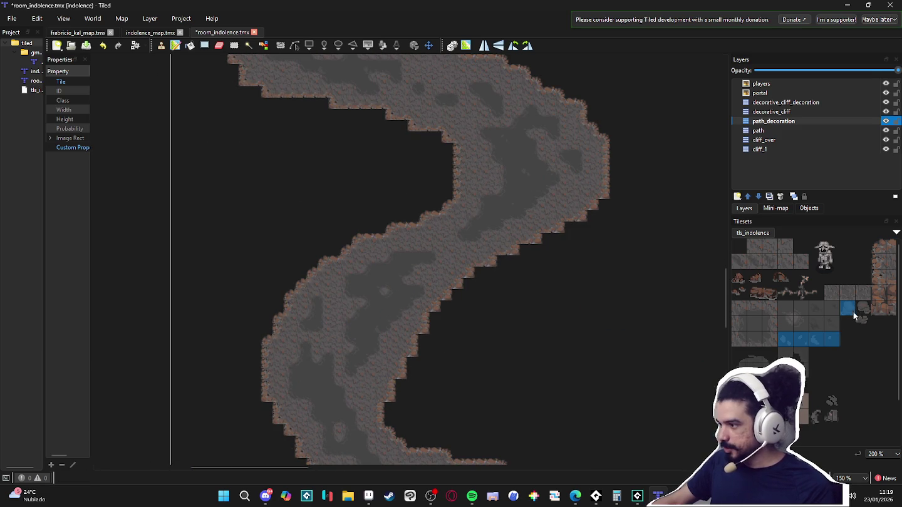
left_click(866, 323, "ctrl")
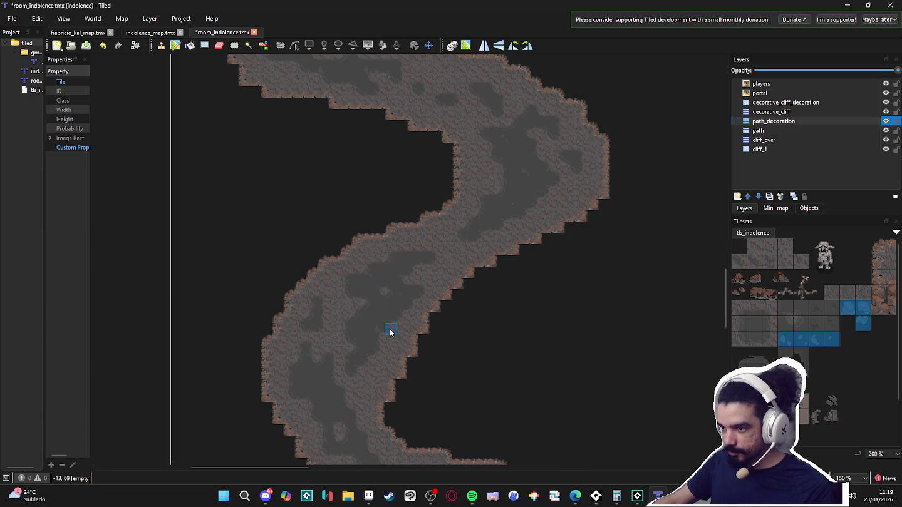
Scroll down and right along the long cave corridor toward the right-hand chamber
scroll(363, 351, "down", 4)
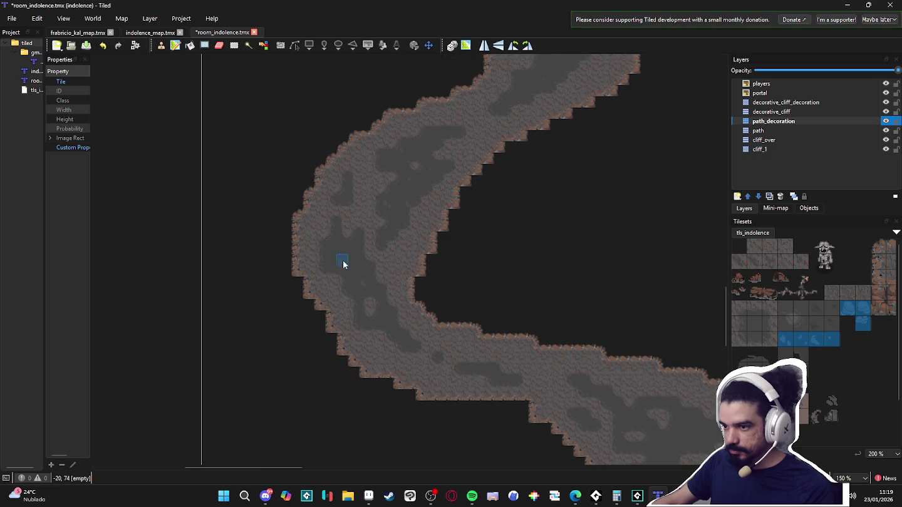
scroll(369, 301, "down", 3)
scroll(394, 270, "down", 2)
scroll(376, 263, "right", 1)
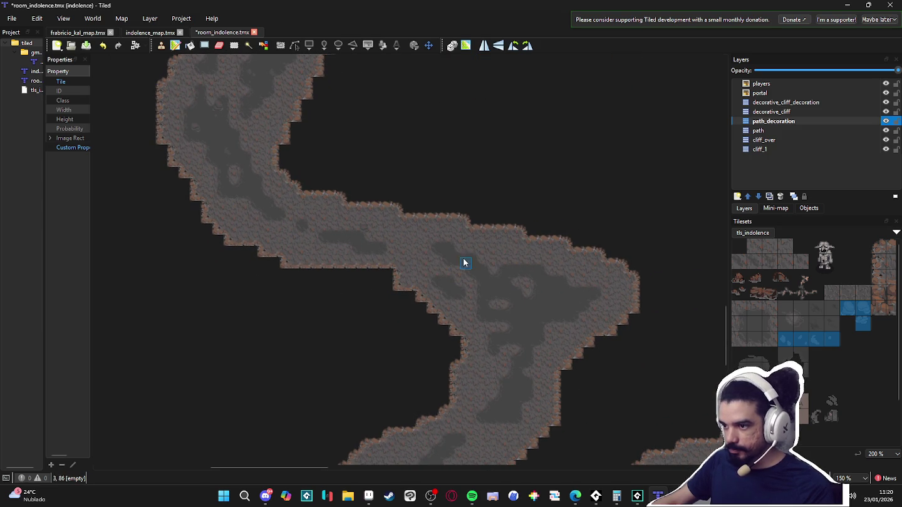
scroll(494, 287, "right", 1)
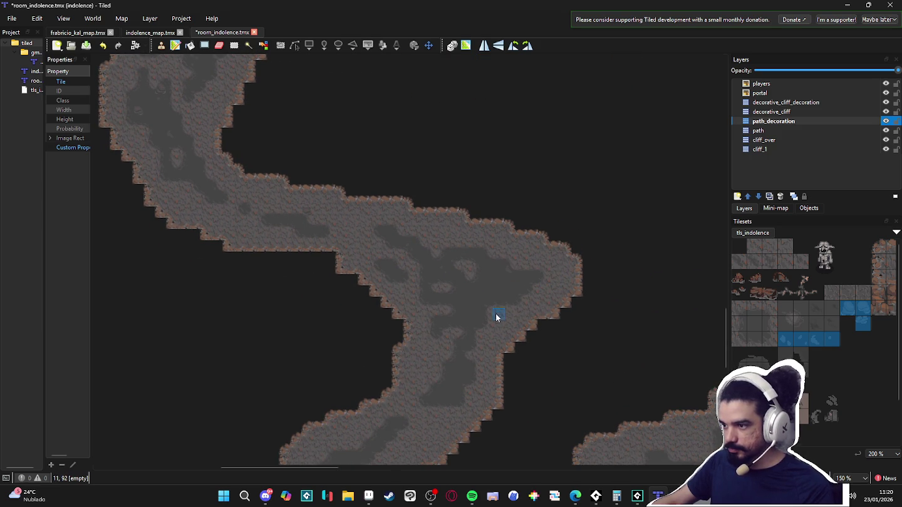
scroll(476, 277, "down", 1)
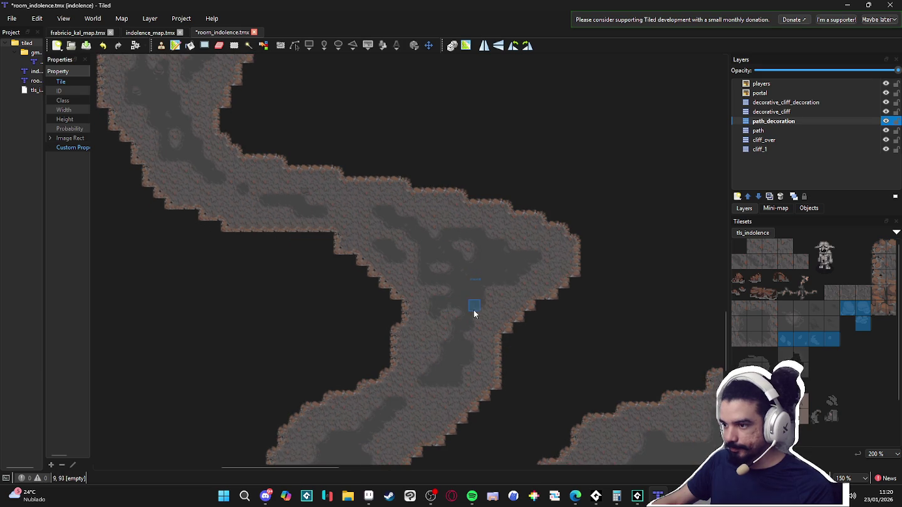
scroll(469, 289, "down", 5)
scroll(463, 250, "down", 5)
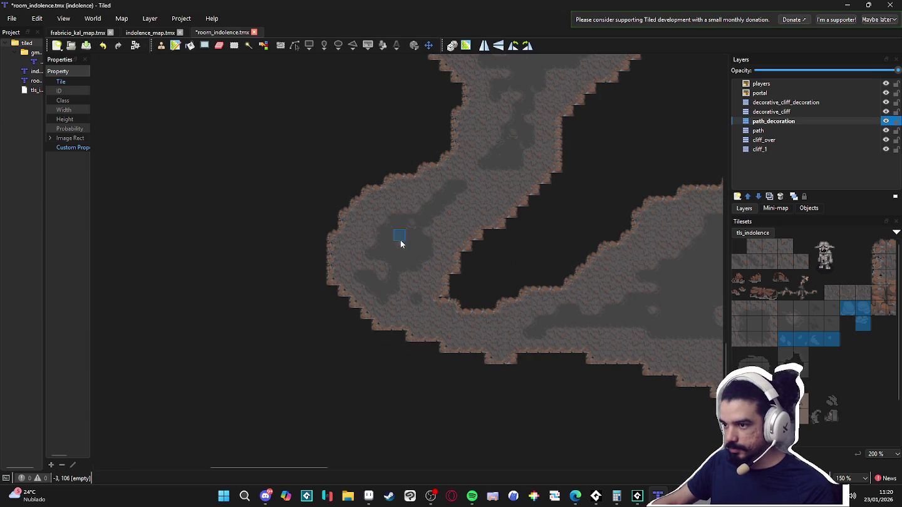
Zoom in and out repeatedly to inspect the chamber's dark mud_path floor
scroll(412, 285, "up", 2)
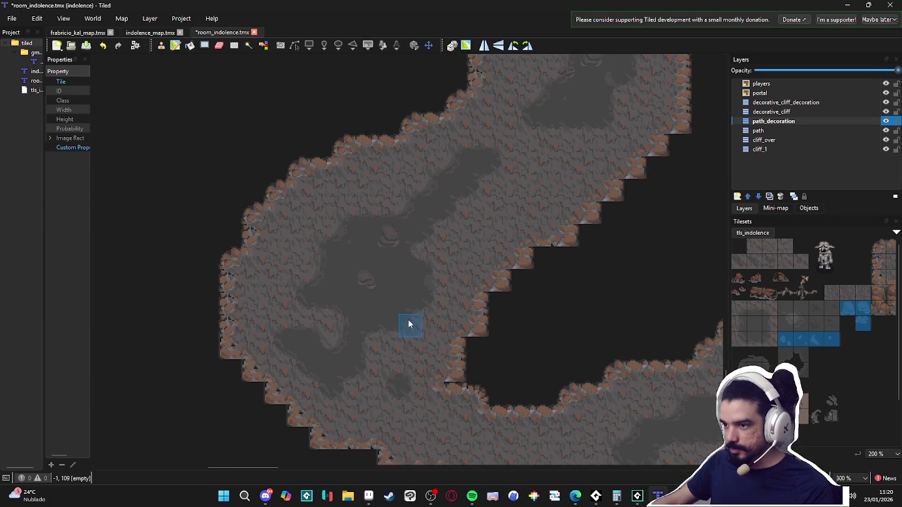
scroll(438, 257, "down", 1)
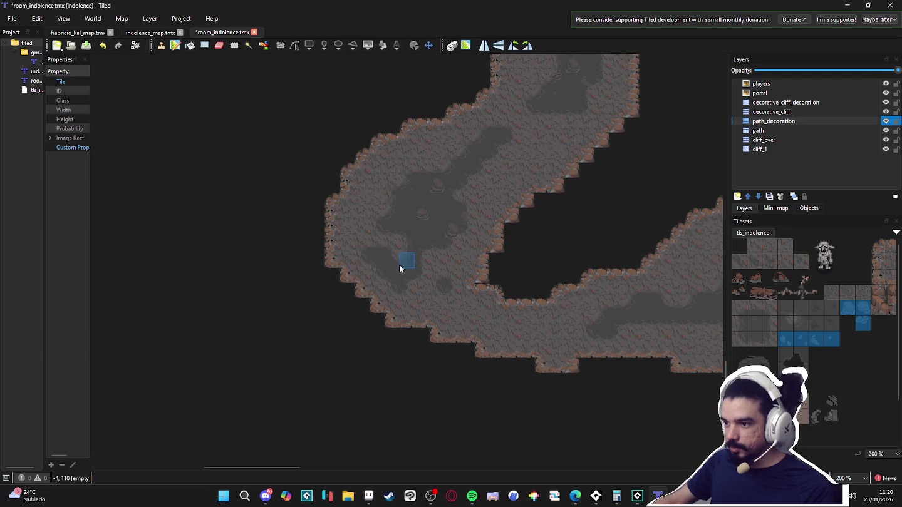
scroll(385, 285, "down", 3)
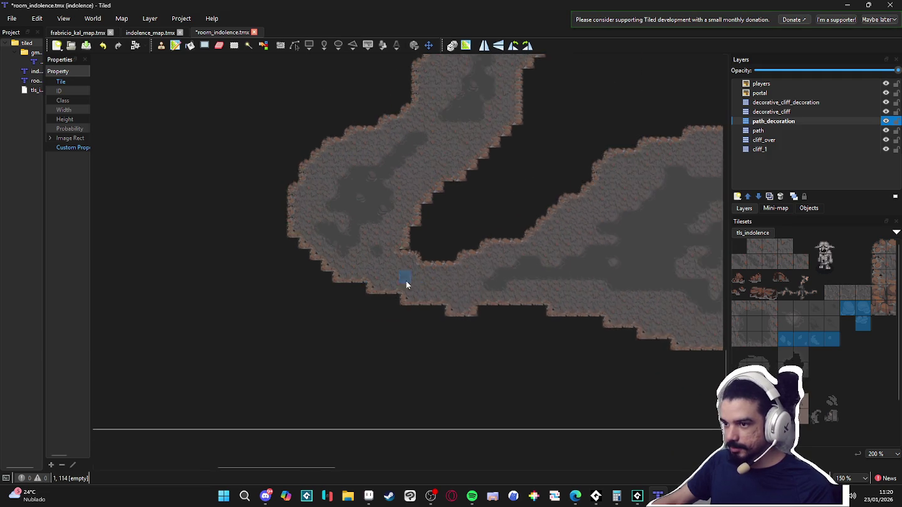
scroll(289, 249, "up", 1)
scroll(256, 261, "down", 2)
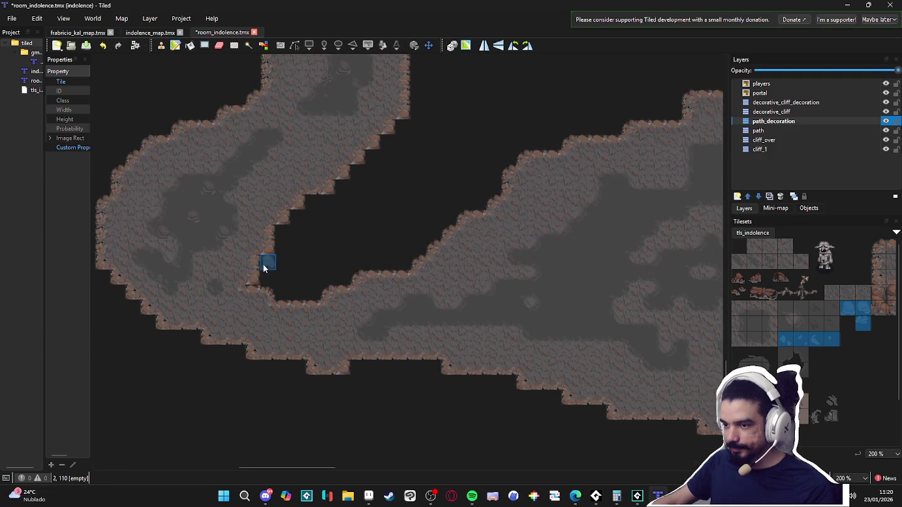
scroll(391, 311, "up", 2)
scroll(385, 338, "down", 1)
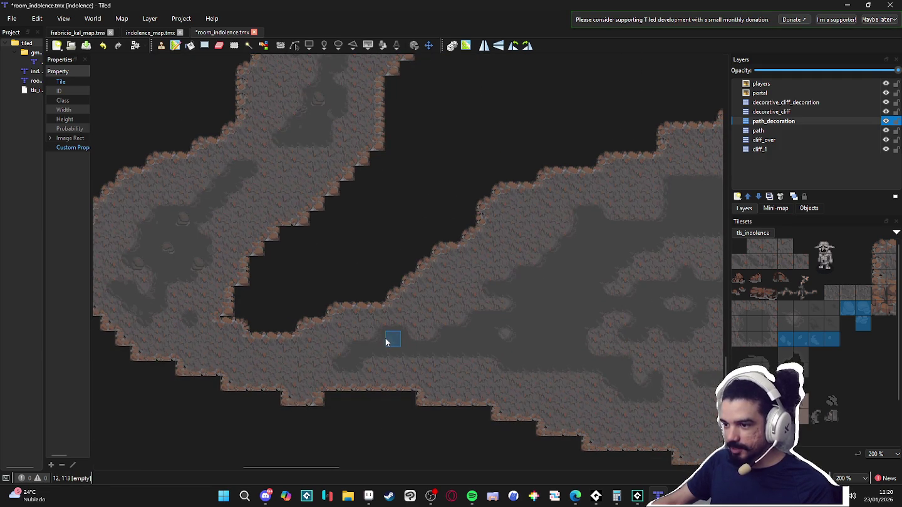
scroll(355, 364, "up", 1)
scroll(382, 341, "down", 1)
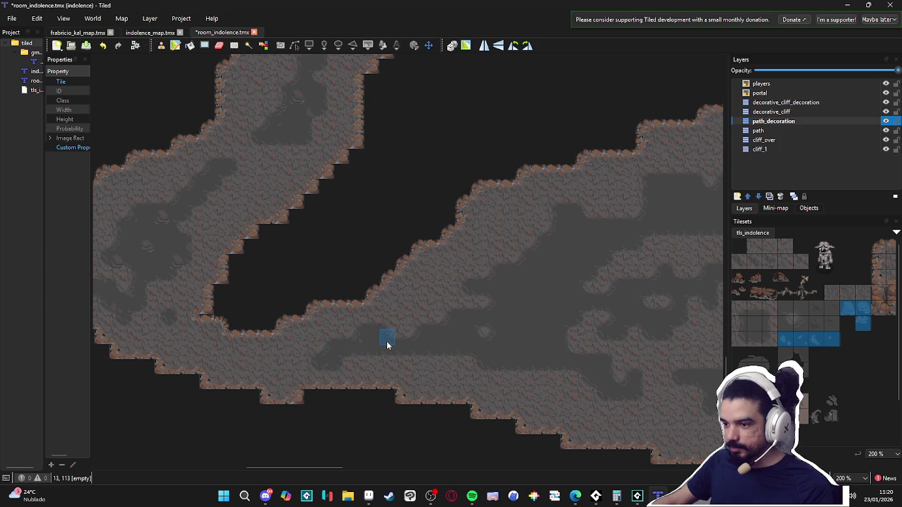
scroll(482, 358, "up", 1)
scroll(421, 316, "down", 2)
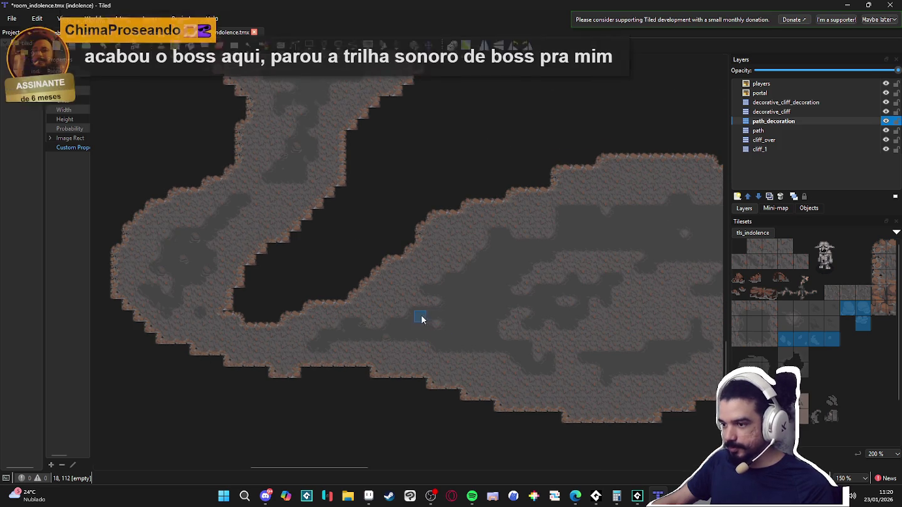
scroll(416, 318, "up", 2)
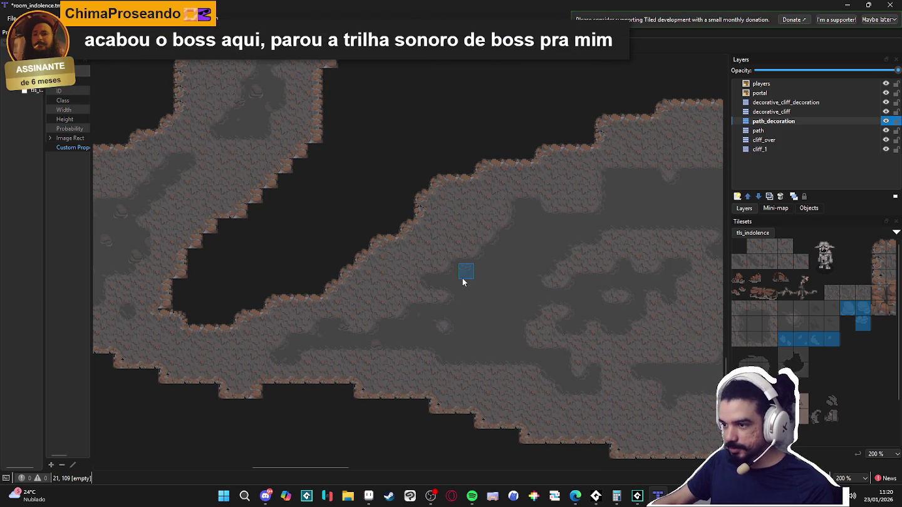
scroll(528, 295, "down", 1)
scroll(493, 242, "up", 1)
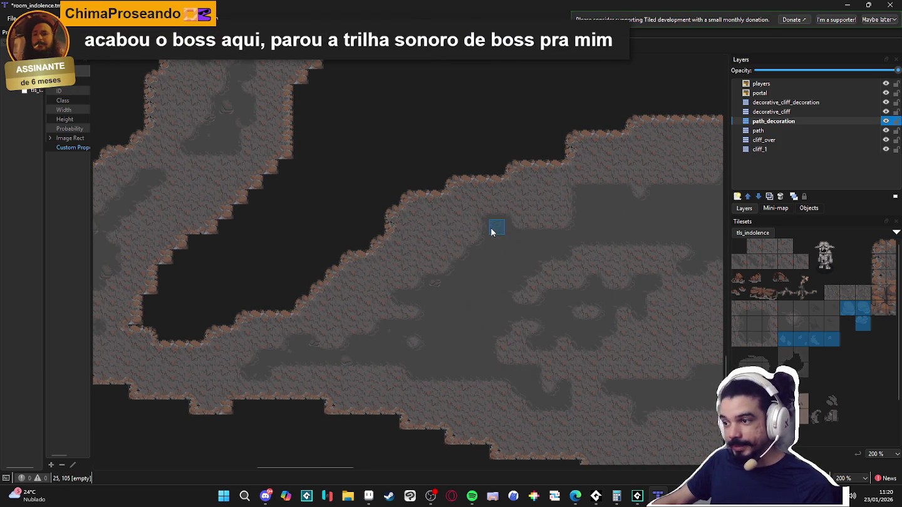
scroll(516, 278, "down", 1)
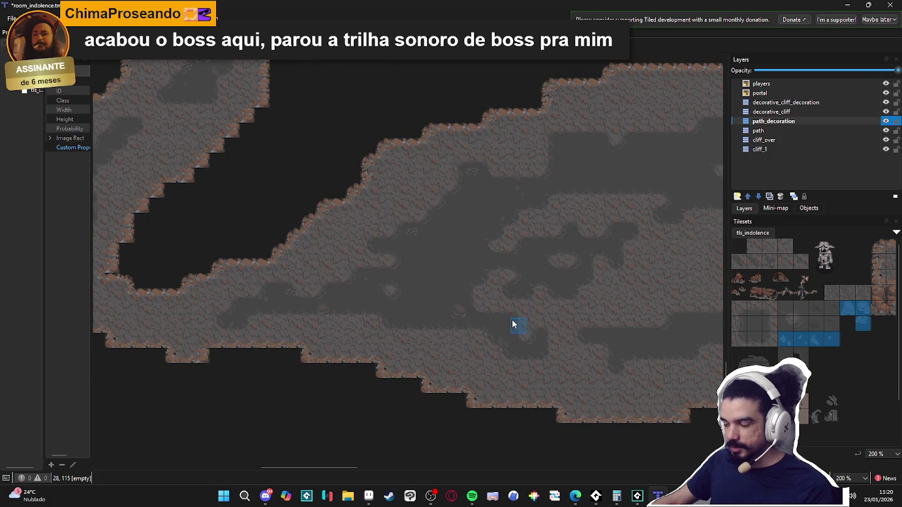
scroll(507, 336, "up", 1)
scroll(456, 346, "right", 3)
scroll(515, 389, "right", 3)
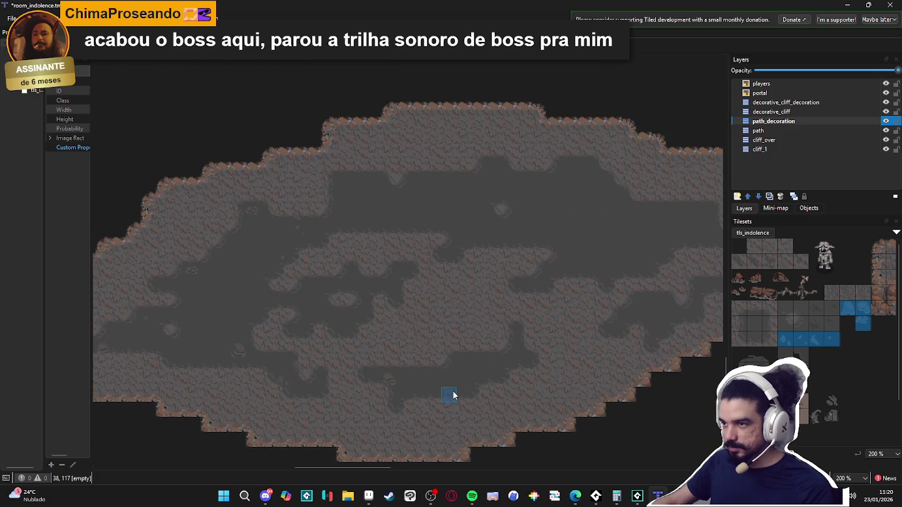
scroll(407, 408, "right", 1)
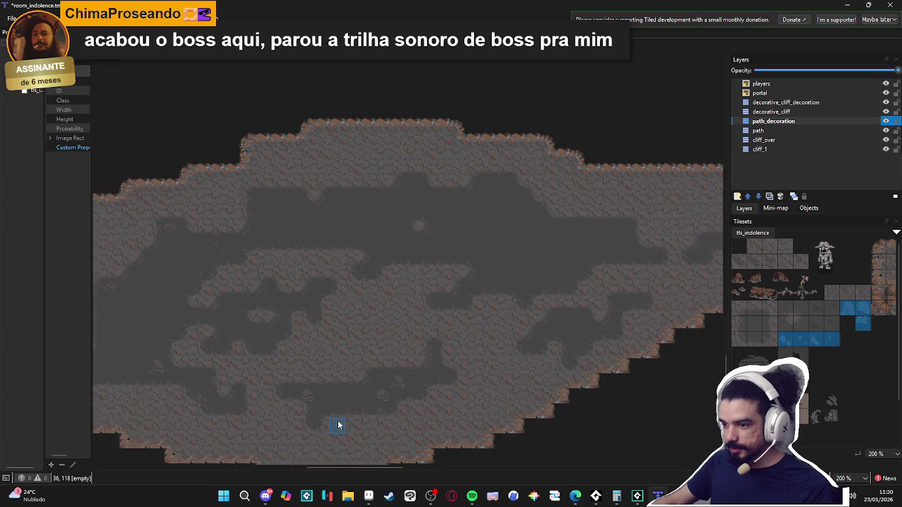
scroll(340, 401, "right", 3)
scroll(338, 391, "up", 1)
scroll(419, 364, "right", 1)
scroll(420, 370, "up", 1)
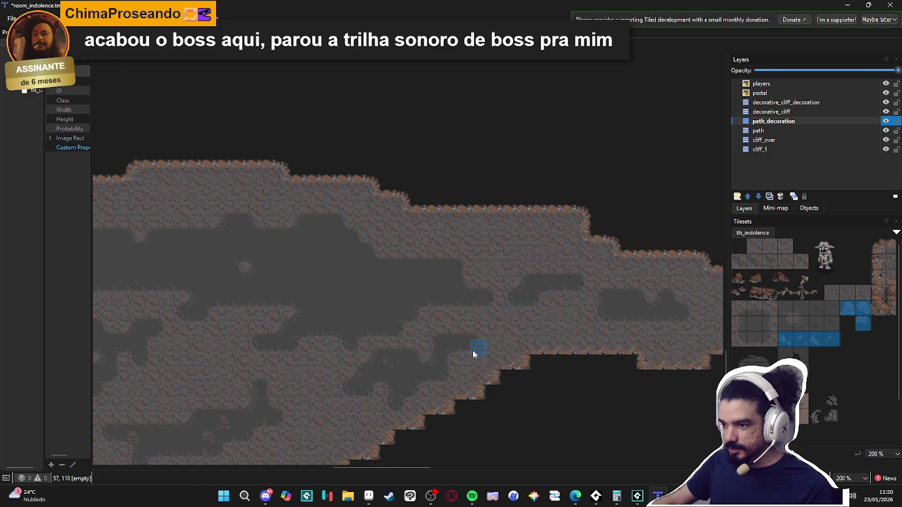
scroll(459, 297, "left", 2)
scroll(459, 297, "up", 1)
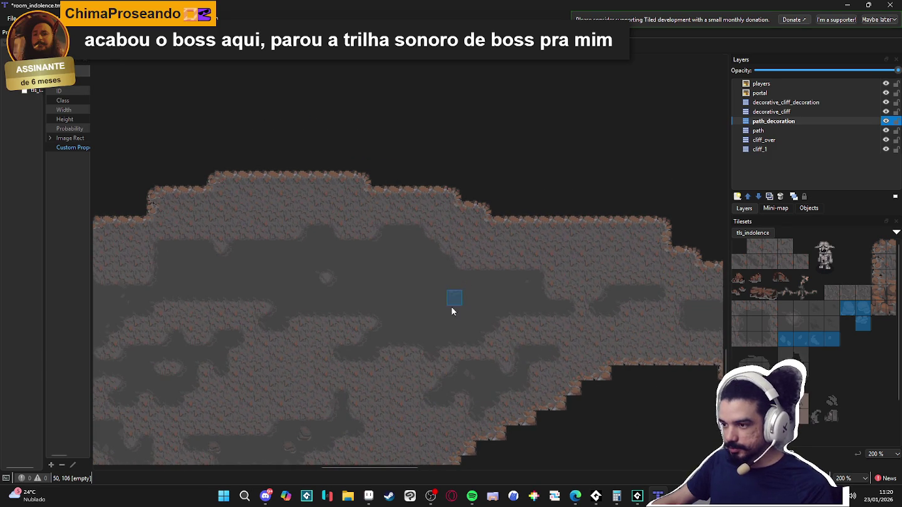
scroll(452, 288, "up", 1)
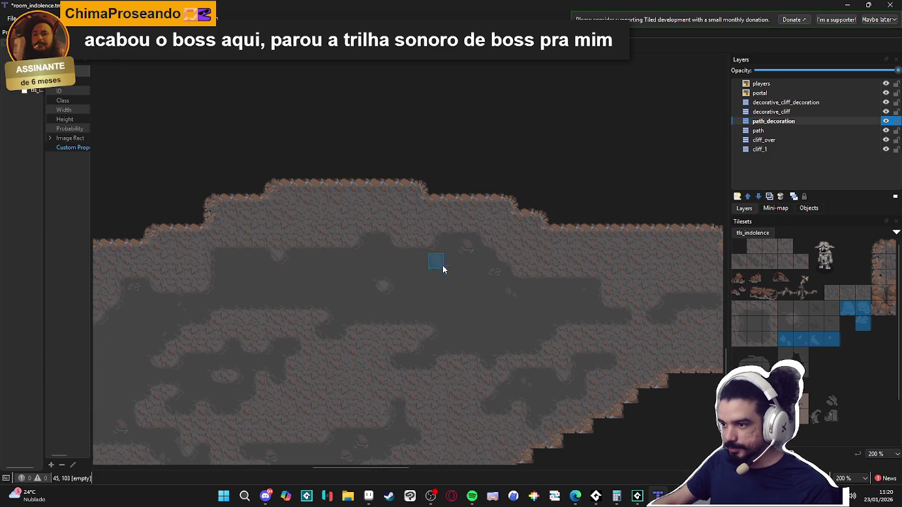
scroll(401, 270, "left", 2)
scroll(425, 244, "down", 1)
scroll(374, 282, "left", 2)
scroll(375, 282, "down", 1)
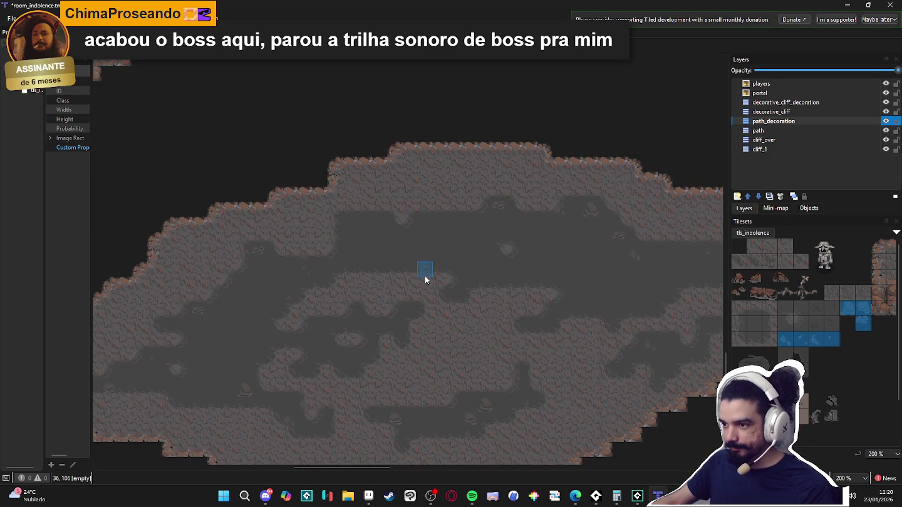
scroll(424, 223, "left", 2)
scroll(420, 238, "down", 2)
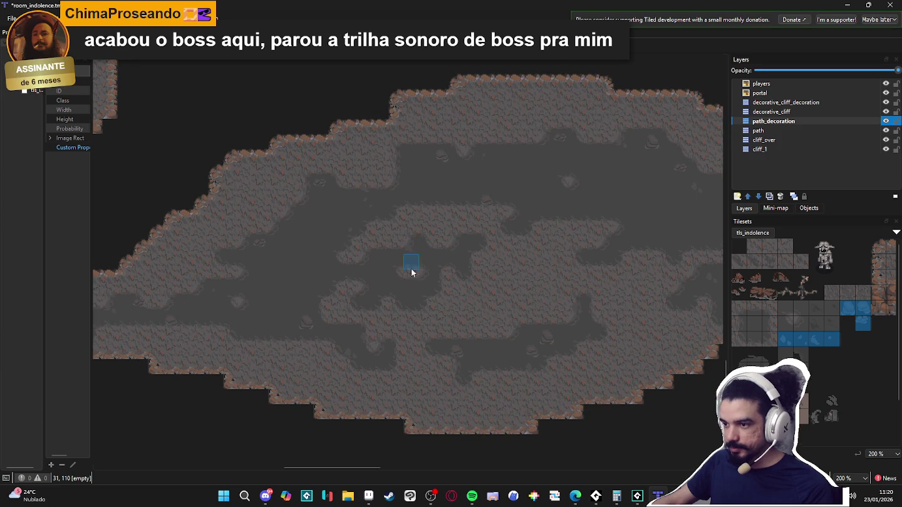
scroll(378, 327, "down", 1)
scroll(400, 269, "left", 1)
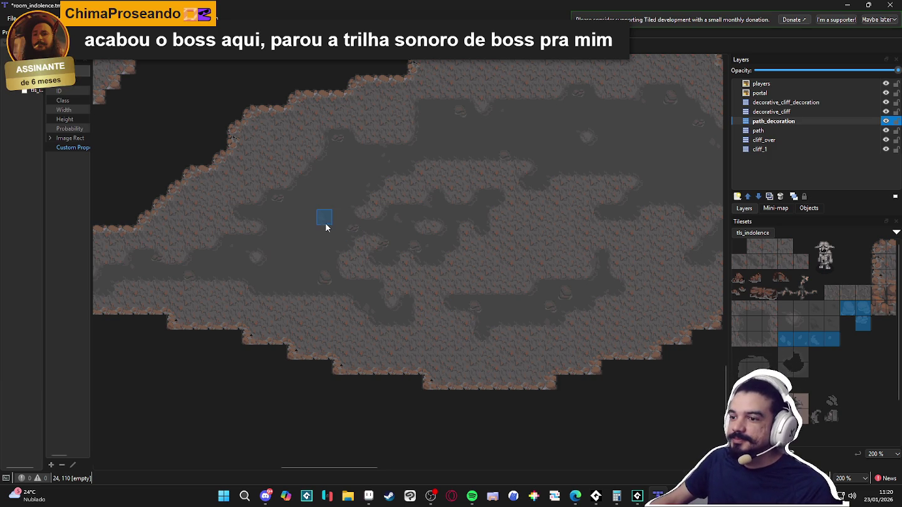
scroll(330, 285, "down", 2)
scroll(341, 205, "up", 2)
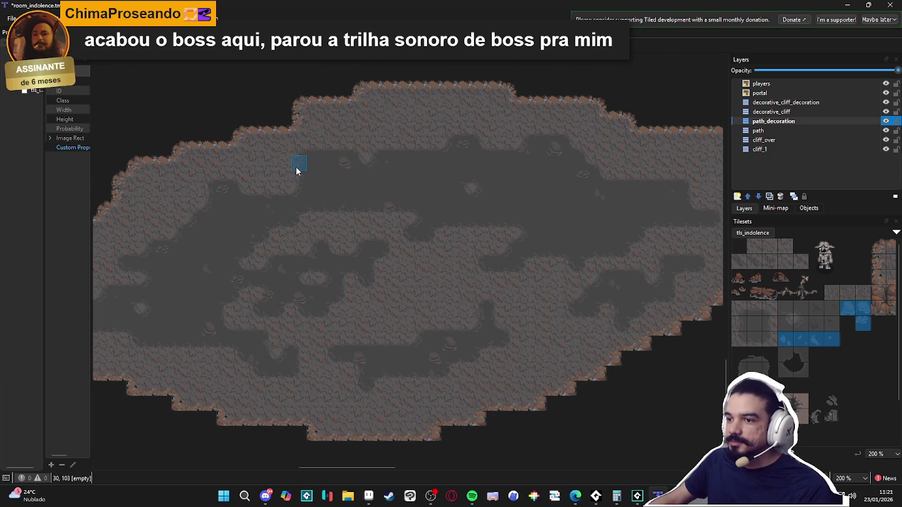
scroll(401, 251, "right", 5)
scroll(369, 278, "down", 2)
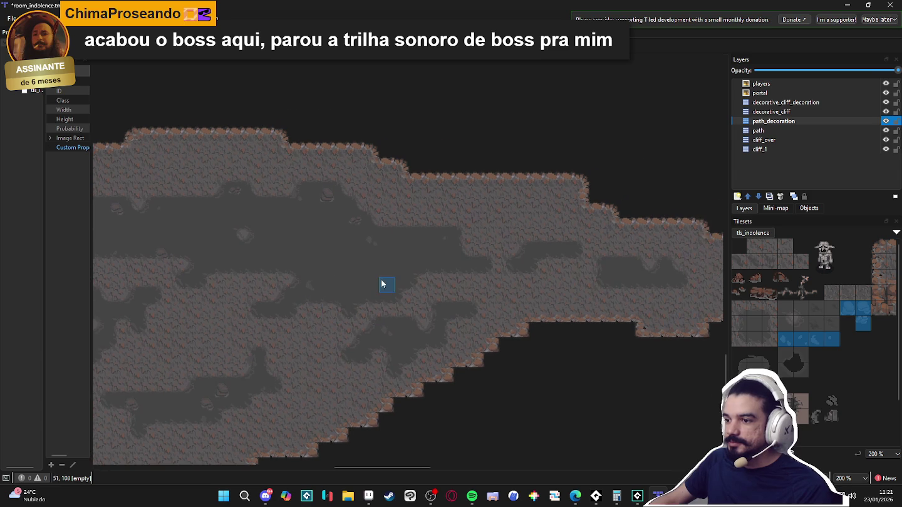
scroll(300, 276, "up", 2)
scroll(367, 329, "right", 3)
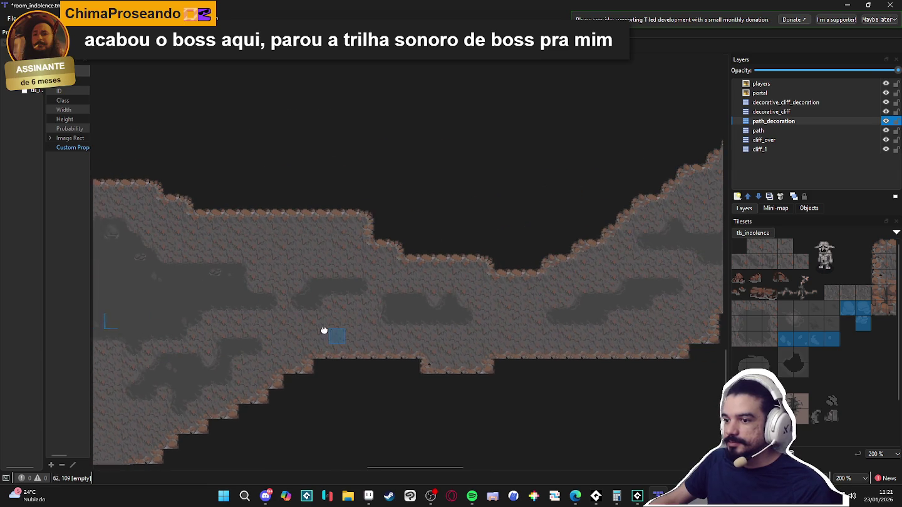
scroll(438, 330, "down", 1)
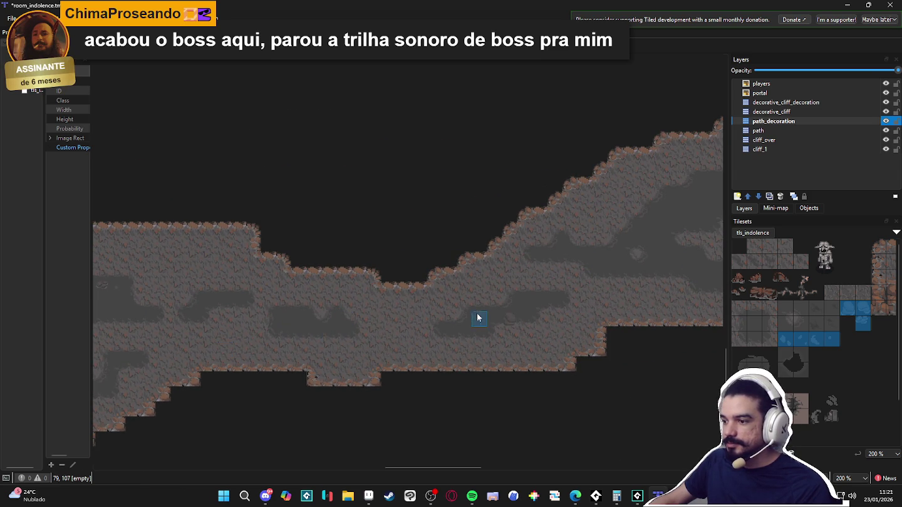
scroll(474, 316, "up", 2)
scroll(463, 320, "right", 5)
scroll(429, 333, "right", 5)
scroll(411, 249, "up", 1)
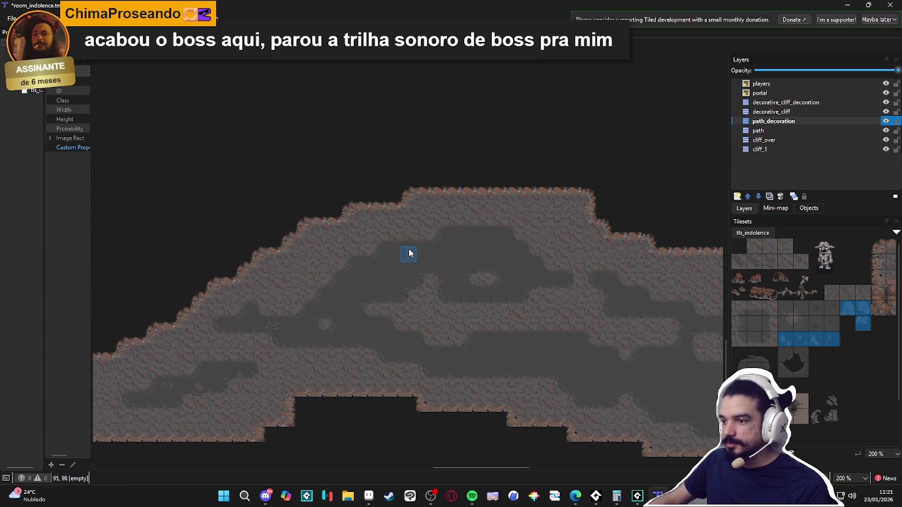
scroll(435, 251, "up", 1)
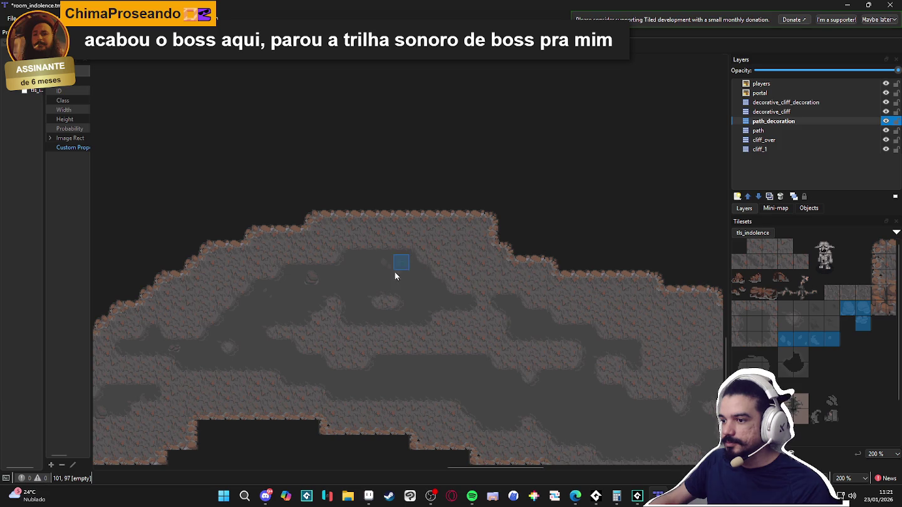
scroll(392, 262, "right", 1)
scroll(401, 302, "right", 2)
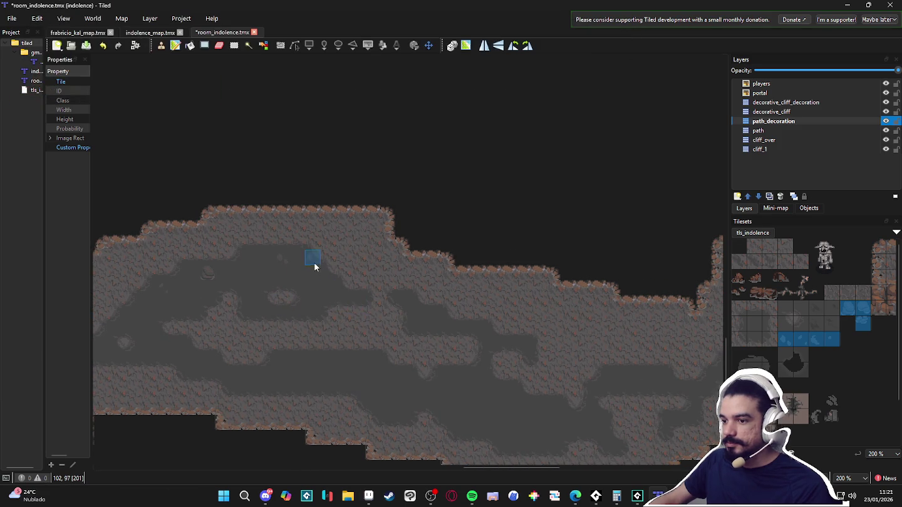
scroll(347, 283, "down", 1)
scroll(378, 282, "down", 3)
scroll(378, 282, "left", 1)
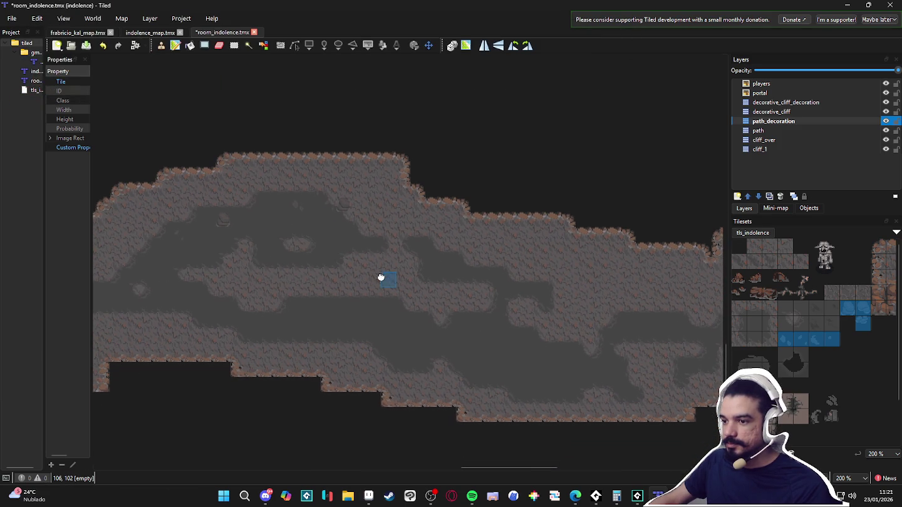
scroll(379, 260, "left", 4)
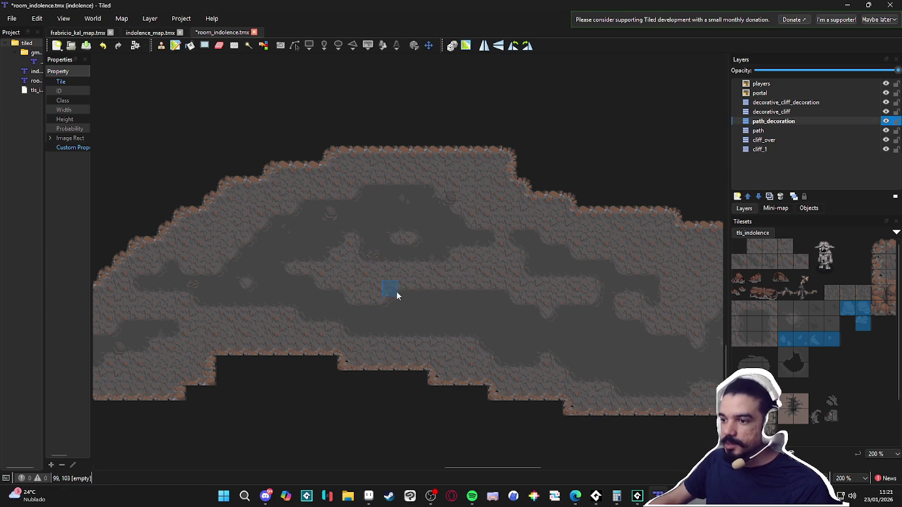
scroll(391, 284, "right", 2)
scroll(404, 308, "up", 1)
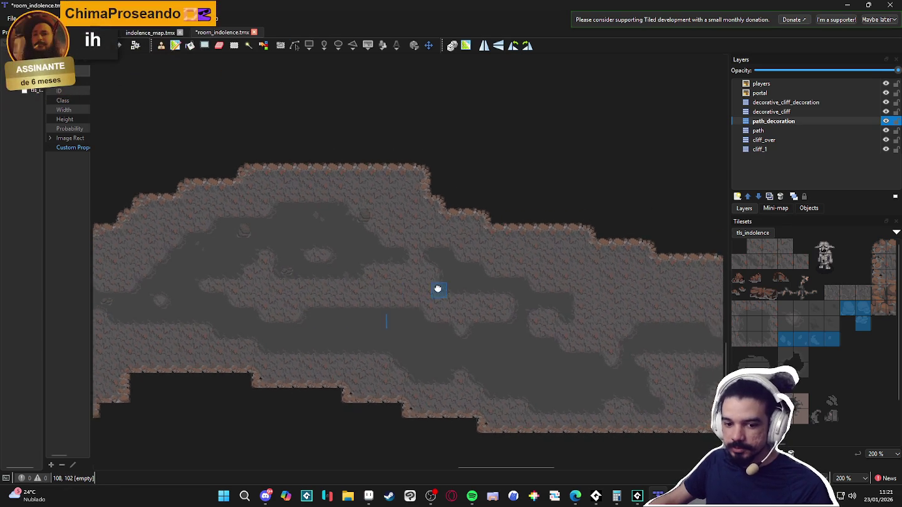
scroll(458, 287, "down", 1)
scroll(498, 256, "down", 3)
scroll(498, 256, "left", 4)
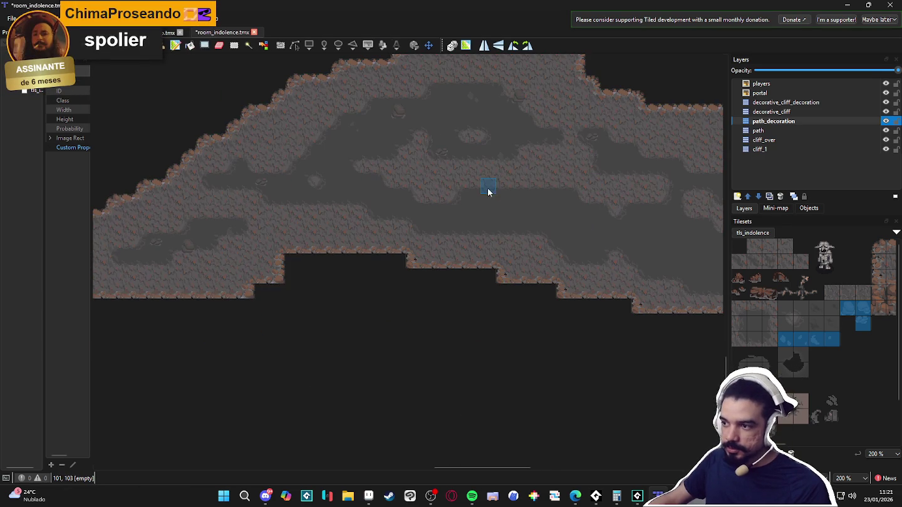
scroll(475, 199, "up", 2)
scroll(447, 250, "right", 1)
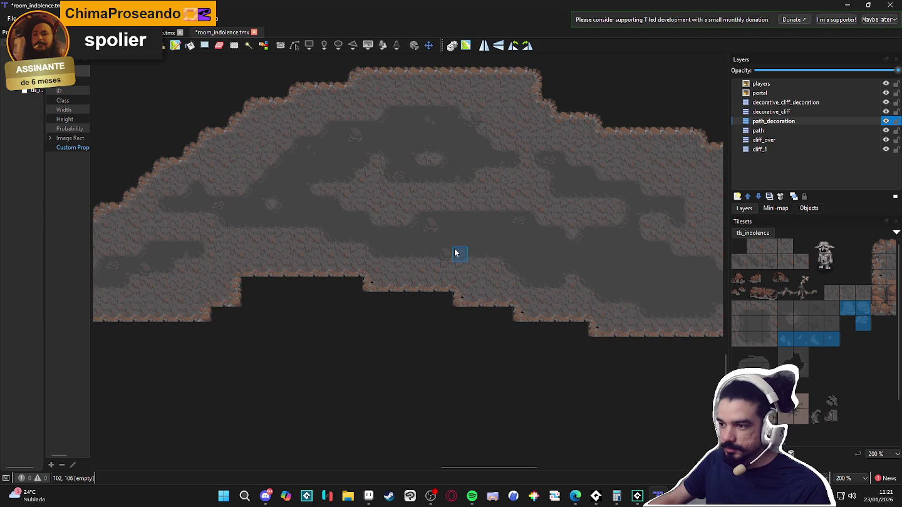
scroll(501, 265, "left", 2)
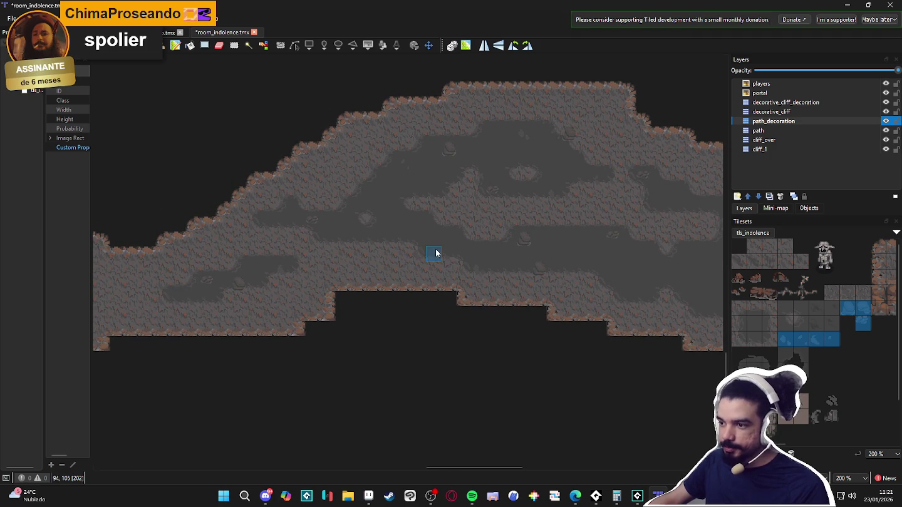
scroll(383, 254, "up", 1)
scroll(493, 262, "down", 1)
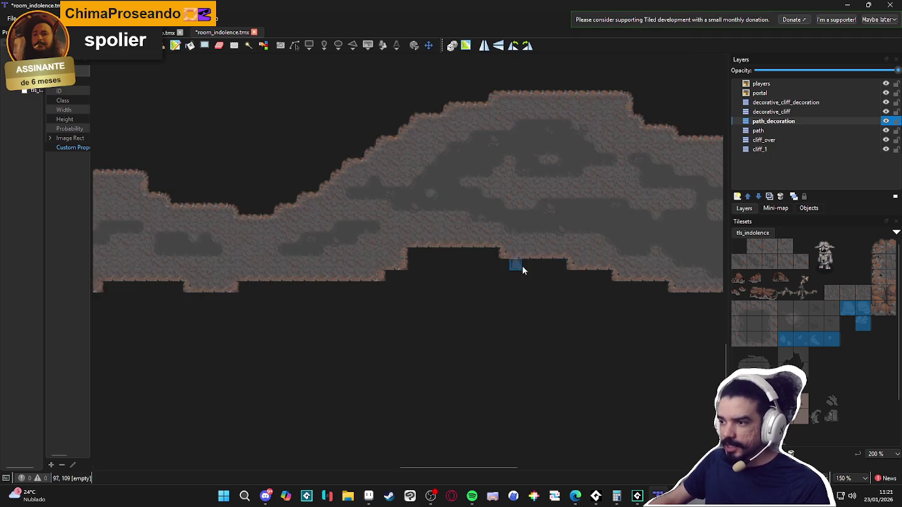
scroll(452, 291, "up", 2)
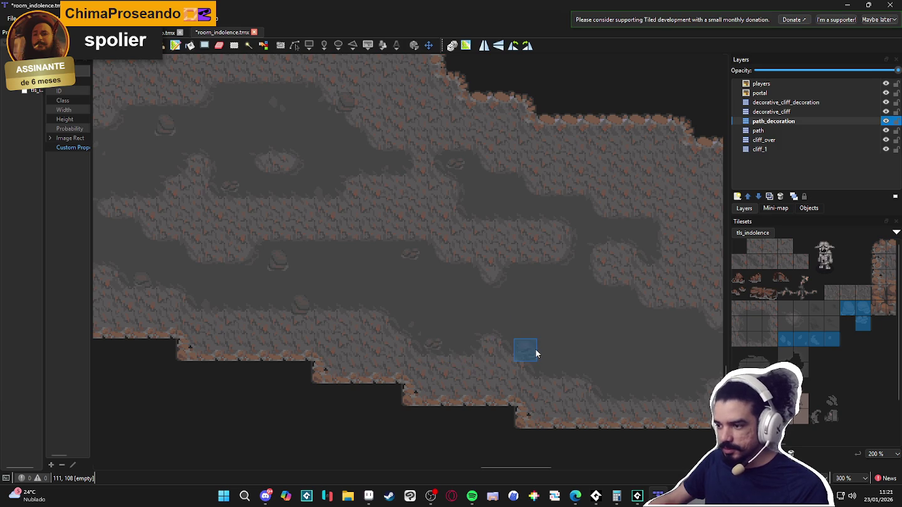
scroll(451, 375, "right", 2)
scroll(437, 369, "right", 1)
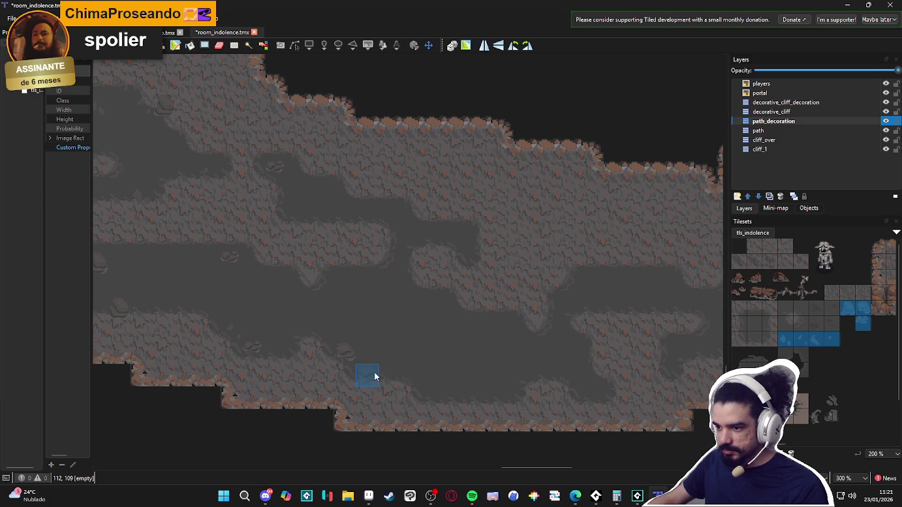
scroll(379, 382, "right", 1)
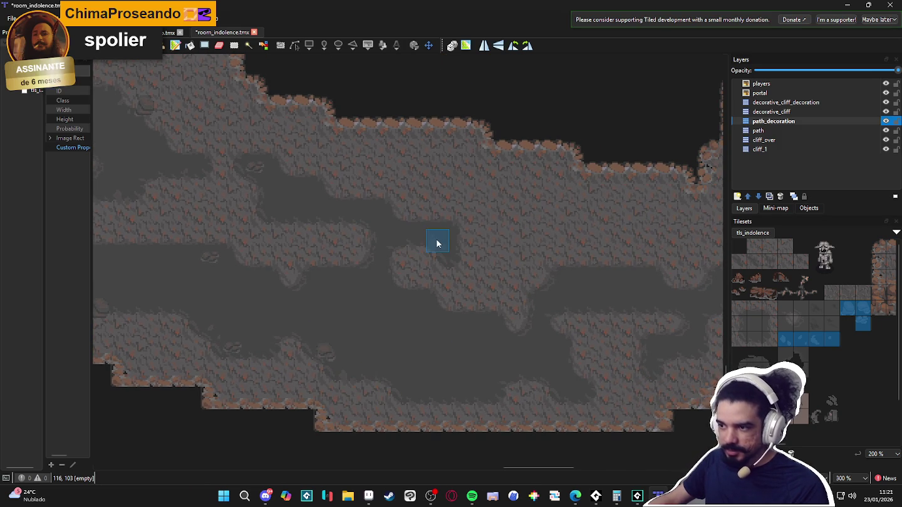
scroll(388, 261, "up", 1)
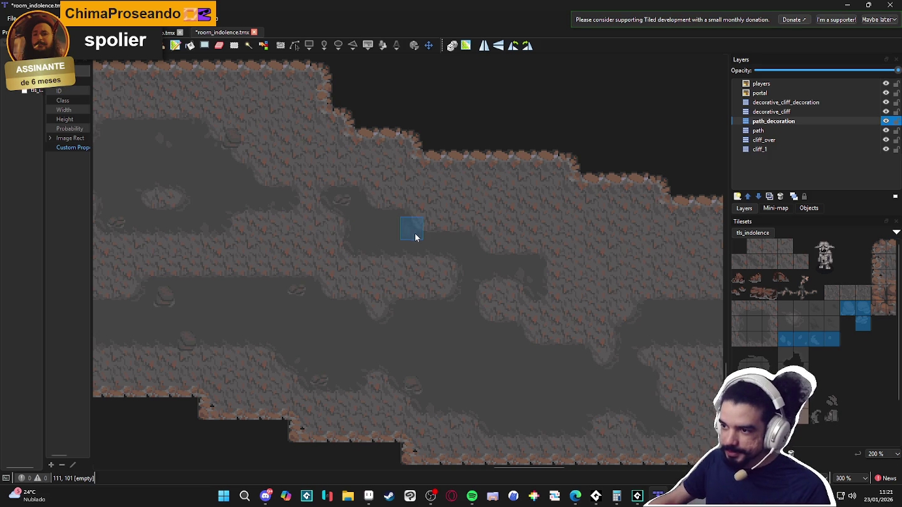
scroll(413, 320, "down", 2)
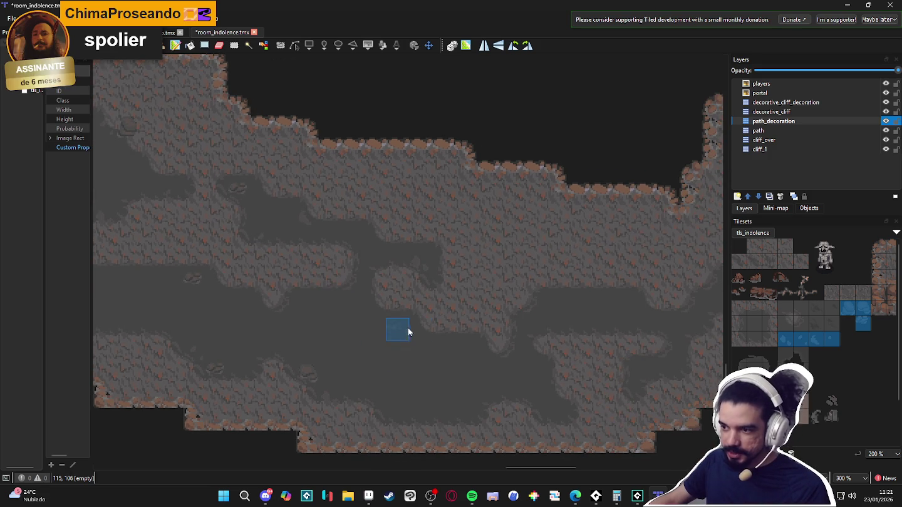
scroll(398, 332, "right", 5)
scroll(355, 341, "down", 3)
scroll(363, 313, "right", 1)
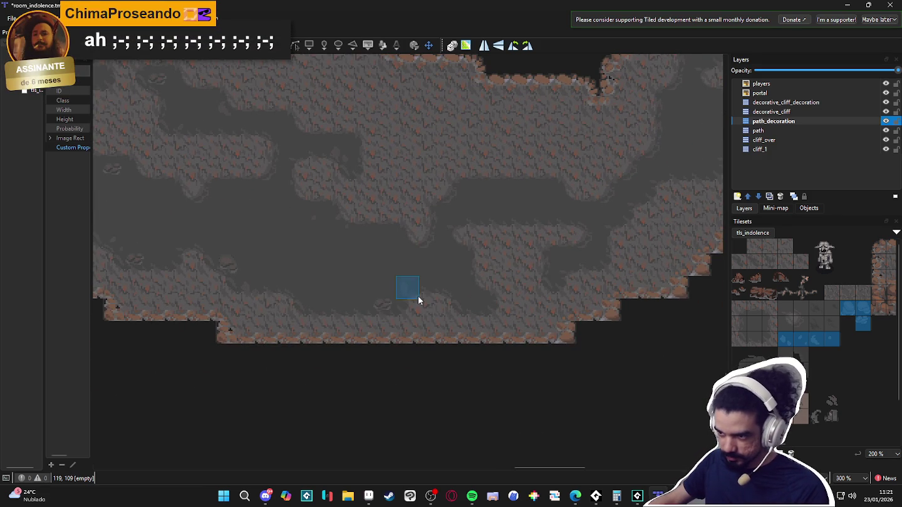
scroll(401, 308, "right", 7)
scroll(351, 301, "up", 3)
scroll(331, 307, "up", 3)
scroll(332, 307, "right", 3)
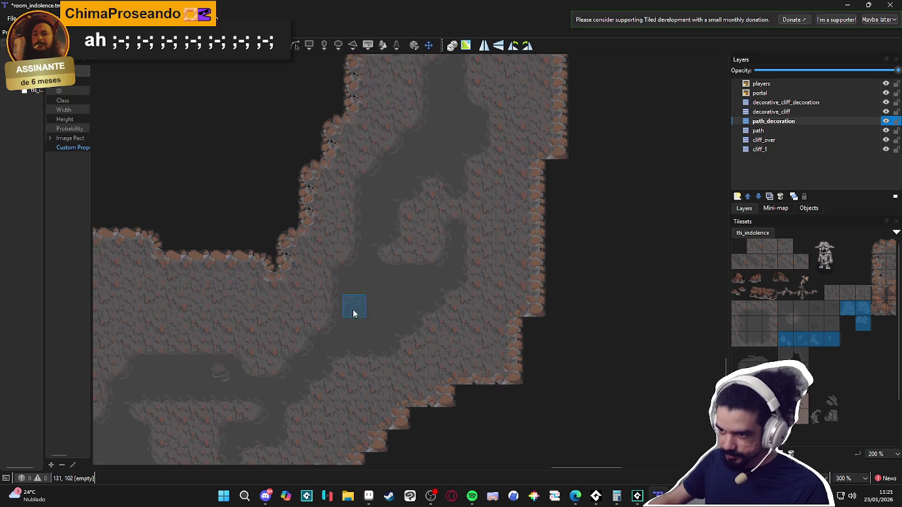
scroll(404, 334, "up", 2)
scroll(407, 338, "right", 1)
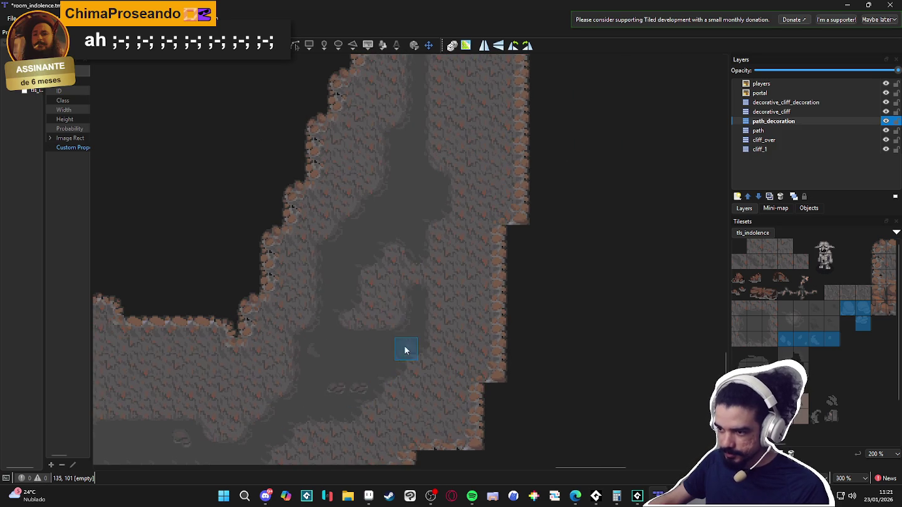
scroll(379, 320, "right", 1)
scroll(373, 312, "up", 3)
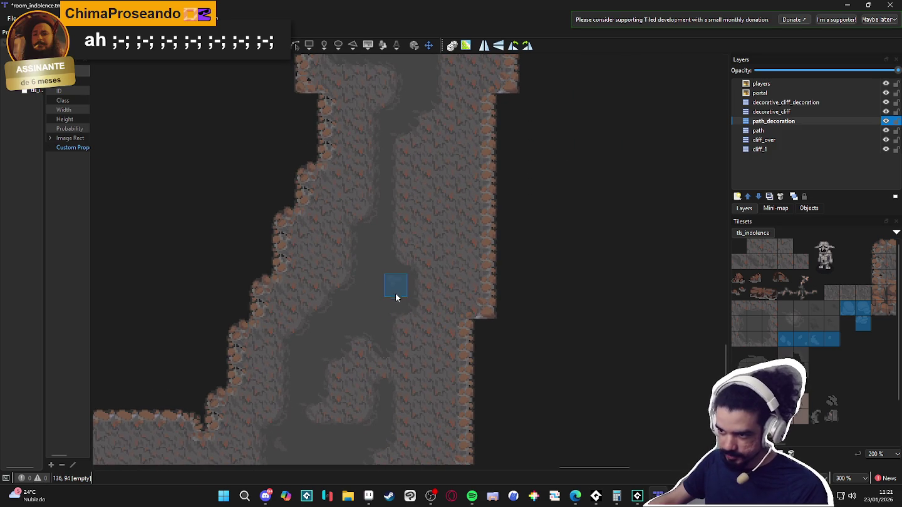
scroll(318, 361, "up", 1)
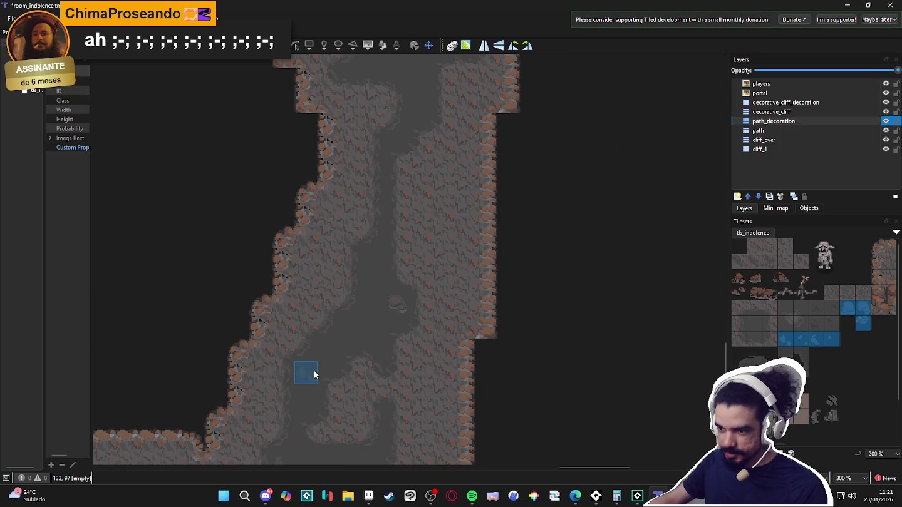
scroll(313, 370, "up", 5)
scroll(331, 331, "right", 1)
scroll(350, 211, "up", 2)
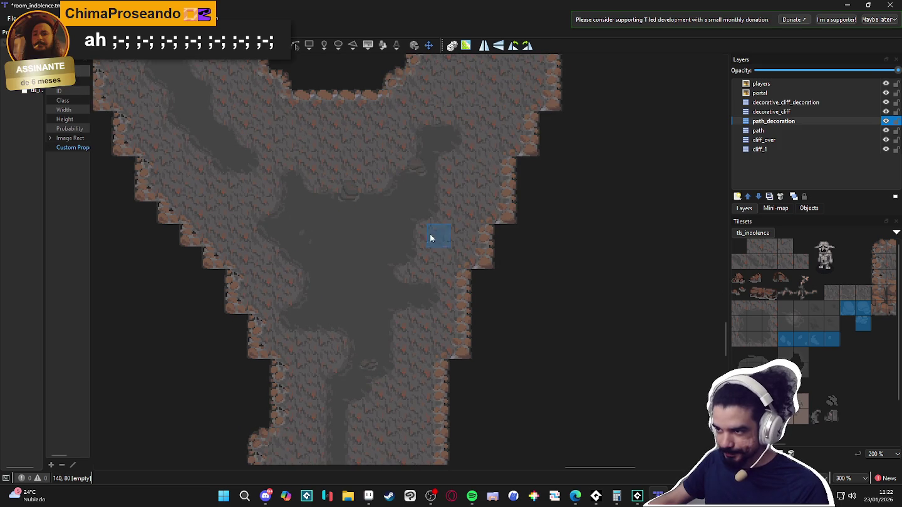
scroll(352, 216, "up", 2)
scroll(351, 218, "left", 1)
scroll(288, 276, "up", 5)
scroll(324, 353, "left", 3)
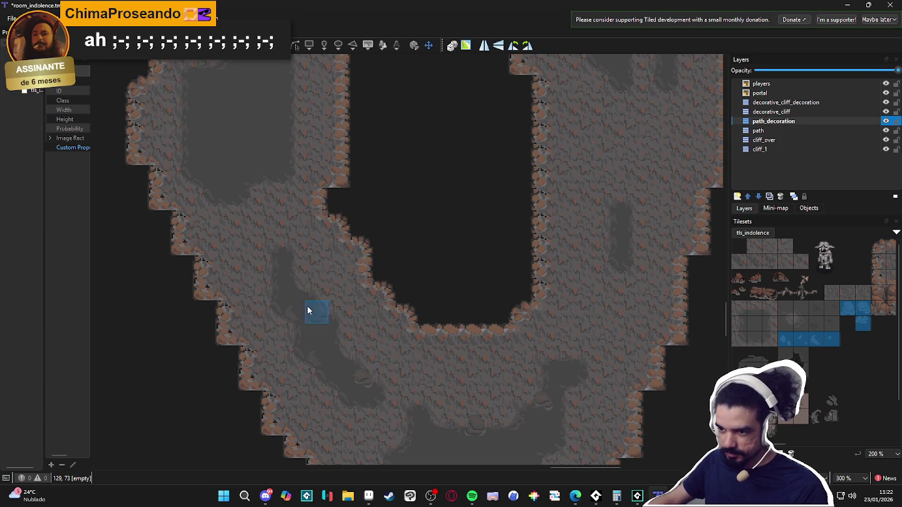
scroll(313, 284, "up", 1)
scroll(338, 298, "left", 1)
scroll(362, 322, "up", 2)
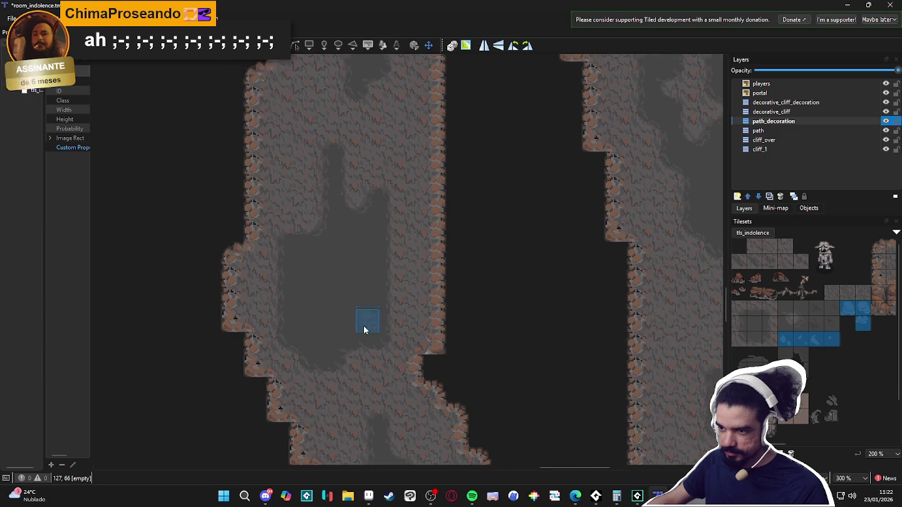
scroll(254, 285, "down", 1, "ctrl")
scroll(347, 333, "right", 3)
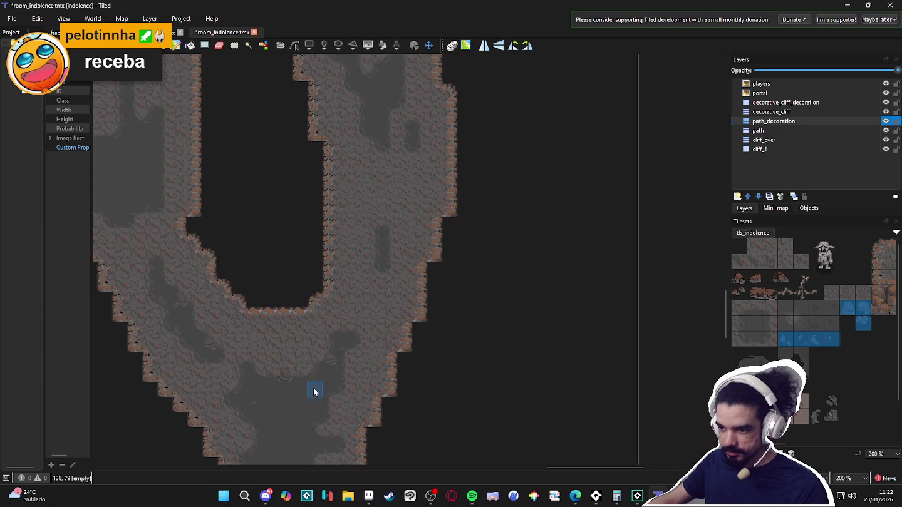
scroll(338, 347, "down", 5)
scroll(363, 291, "left", 1)
scroll(300, 307, "left", 1)
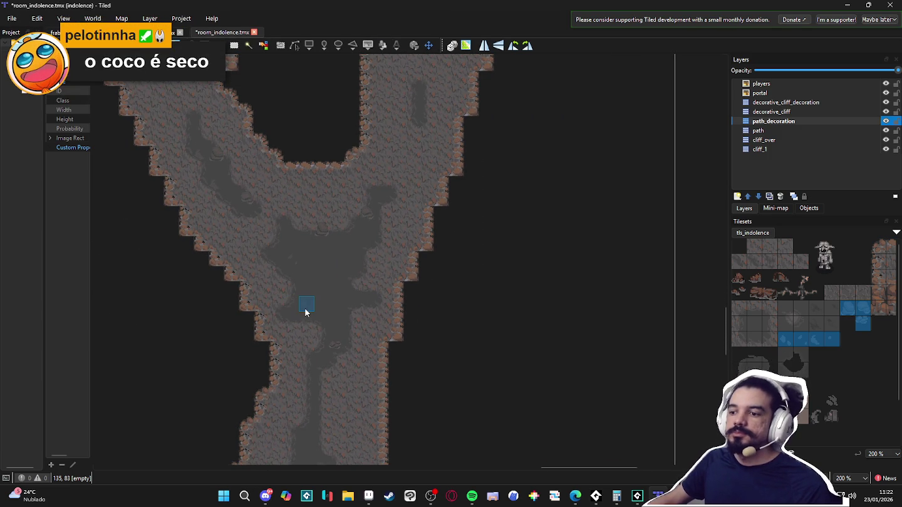
scroll(313, 301, "up", 4)
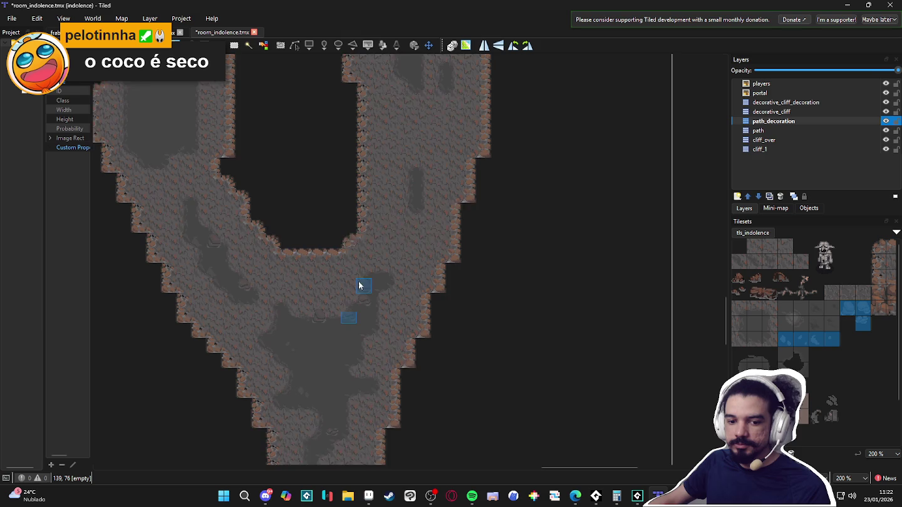
scroll(363, 305, "down", 1)
scroll(378, 306, "left", 1)
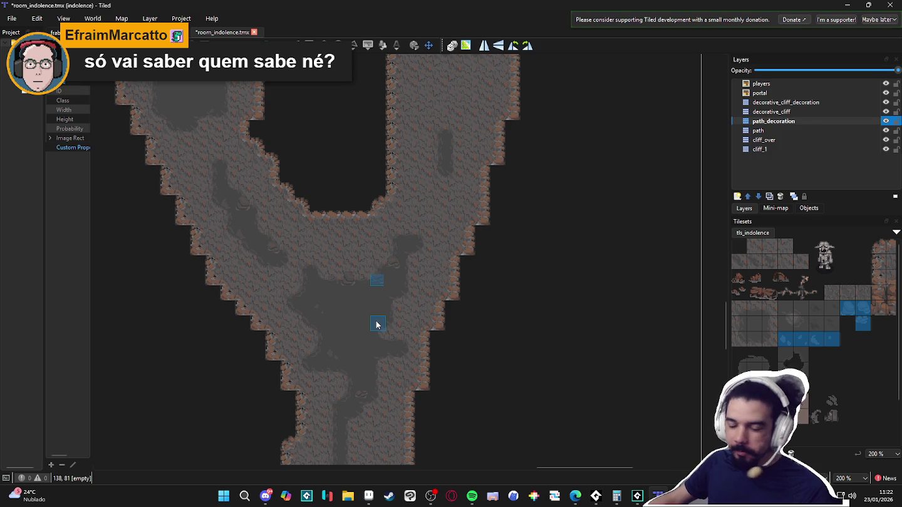
Pan and scroll up and left to bring the upper cave area back into view
left_click_drag(431, 149, 386, 449)
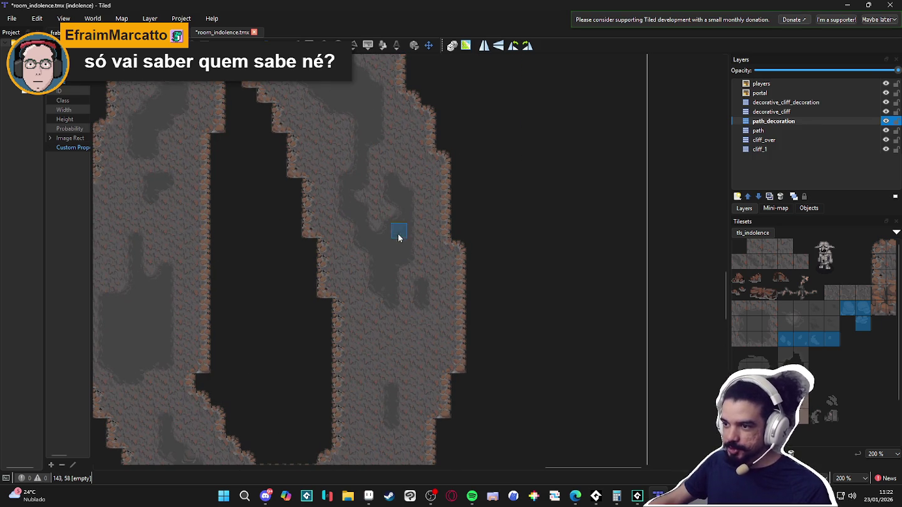
scroll(387, 238, "left", 3)
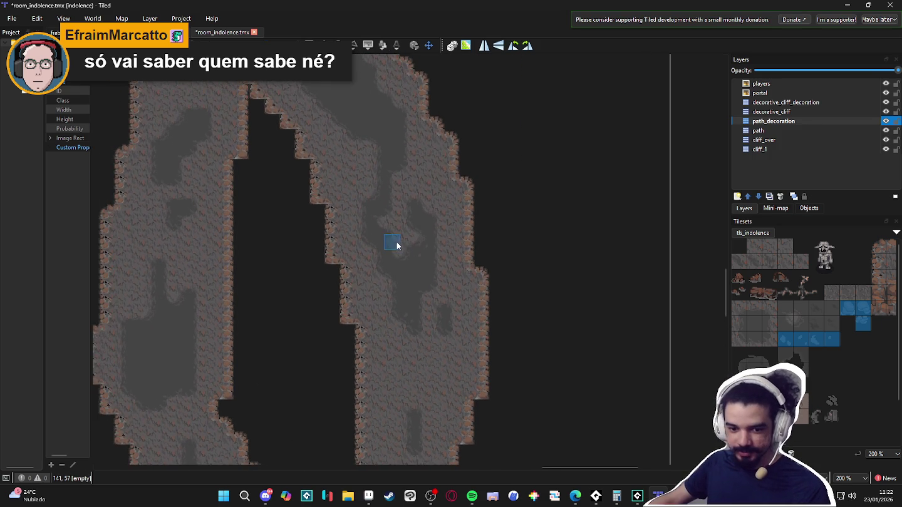
scroll(401, 226, "up", 2)
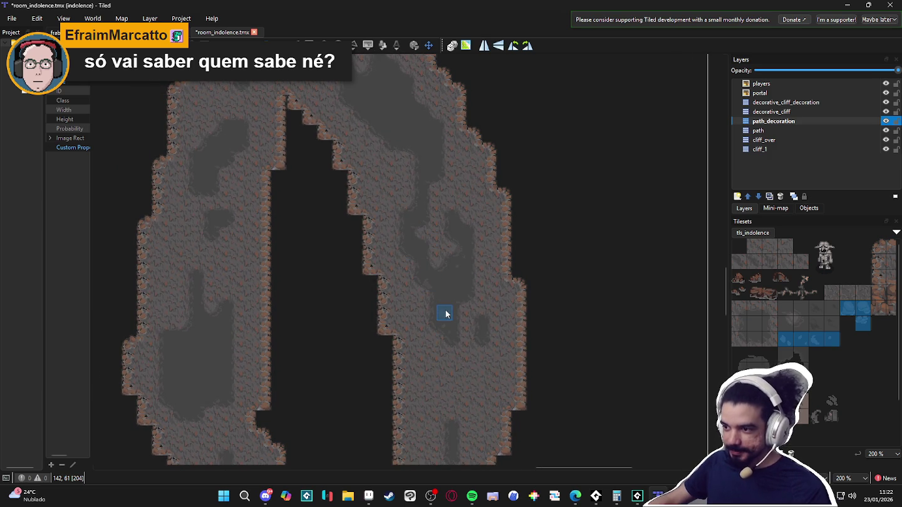
scroll(445, 313, "up", 5)
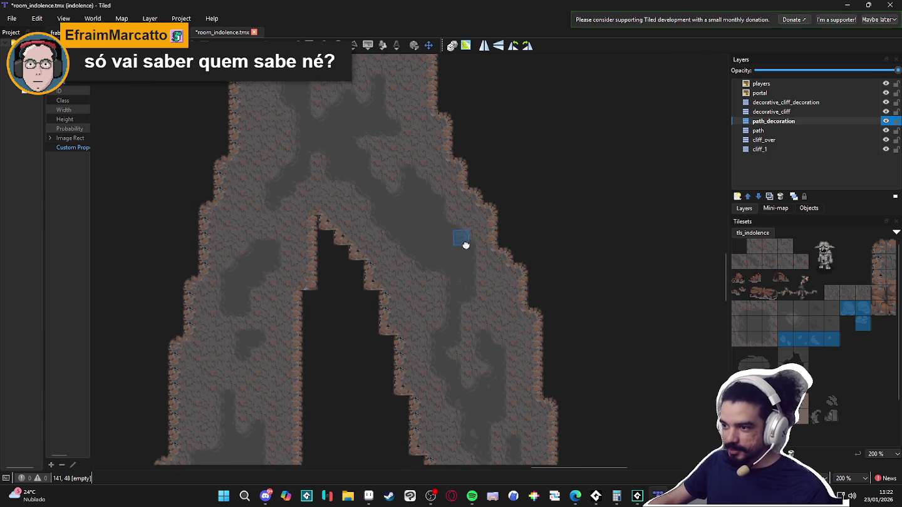
scroll(466, 242, "left", 2)
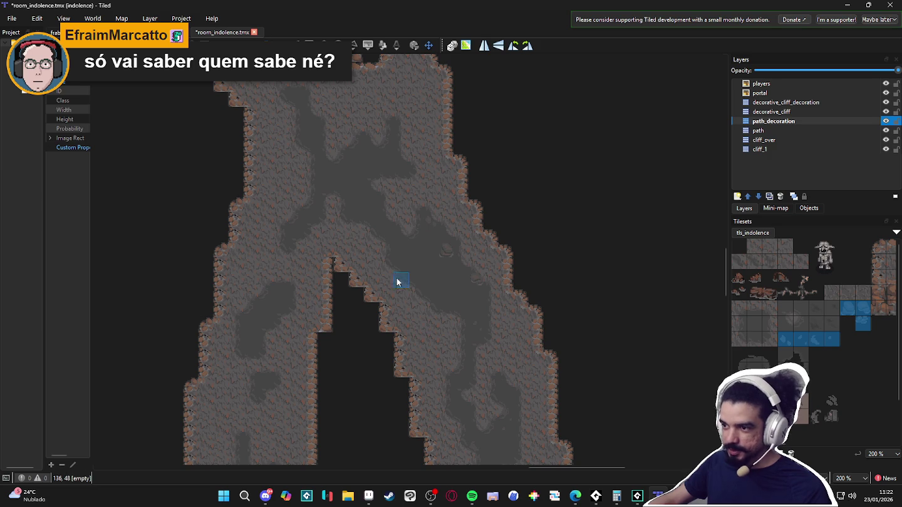
scroll(414, 310, "up", 1)
scroll(444, 321, "left", 1)
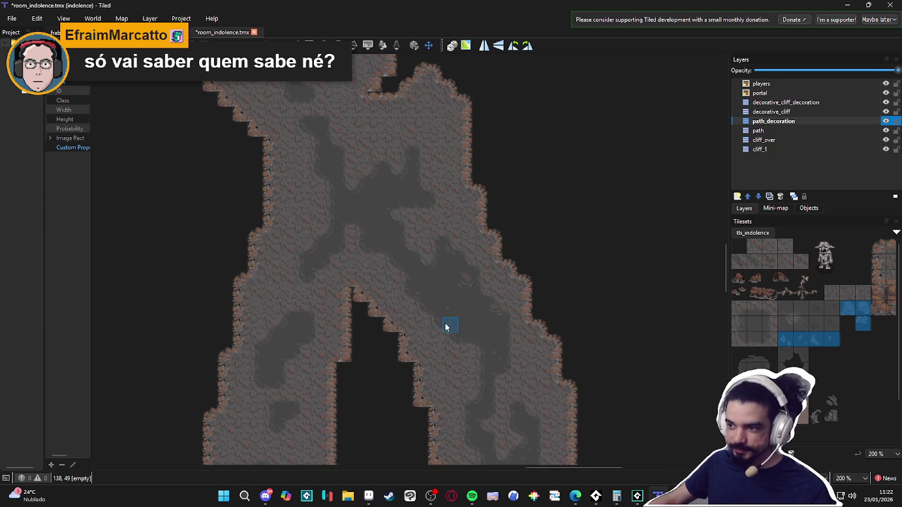
scroll(363, 256, "up", 2)
scroll(400, 284, "left", 2)
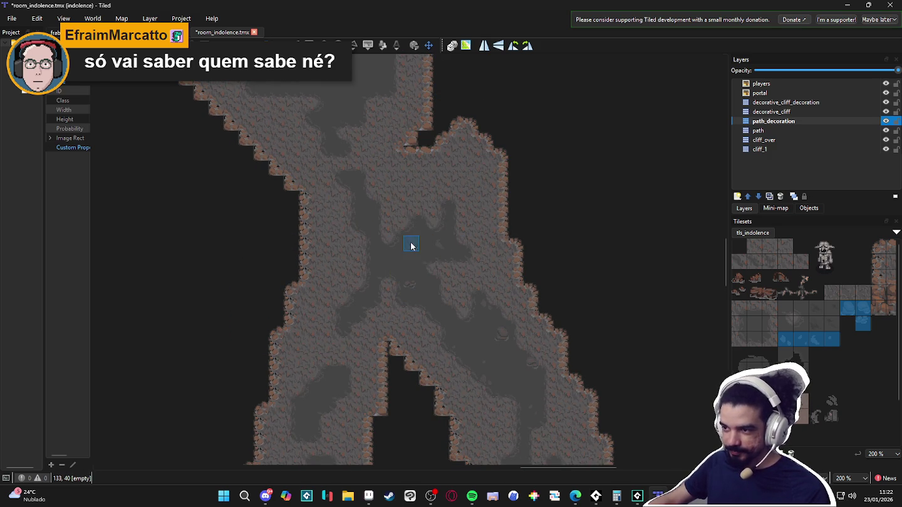
scroll(368, 250, "left", 1)
scroll(369, 251, "up", 1)
scroll(408, 241, "up", 1)
scroll(409, 242, "left", 1)
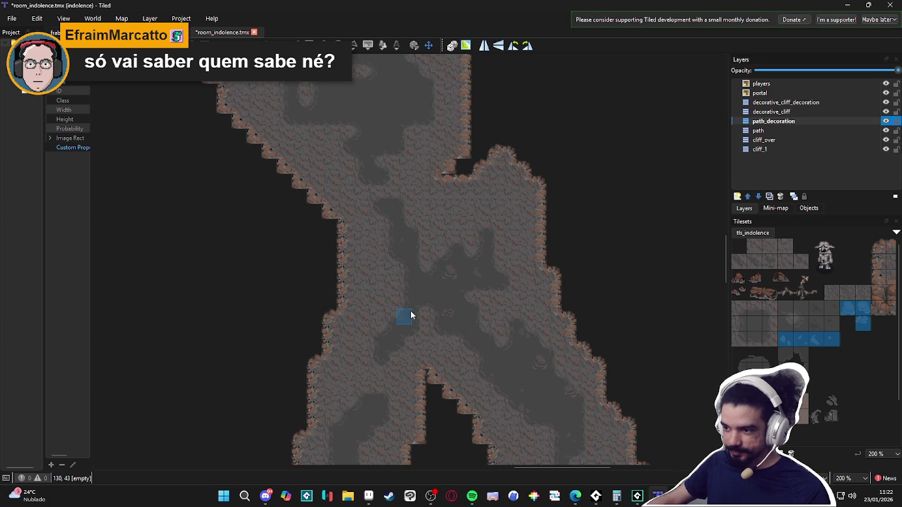
scroll(410, 316, "down", 4)
scroll(376, 310, "up", 2)
scroll(376, 310, "left", 1)
scroll(408, 251, "up", 5)
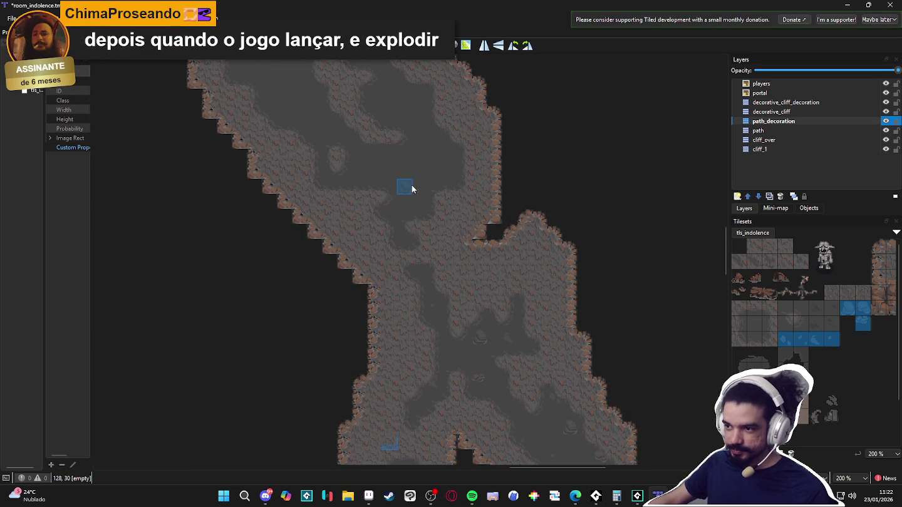
scroll(425, 232, "up", 2)
scroll(426, 232, "left", 1)
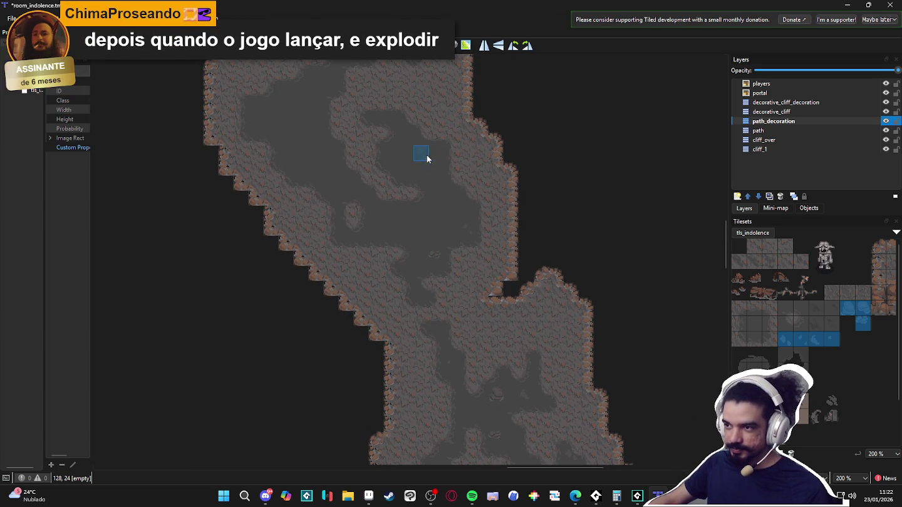
scroll(432, 151, "left", 2)
Pan a little further into the cave and save the room map
left_click_drag(430, 148, 425, 198)
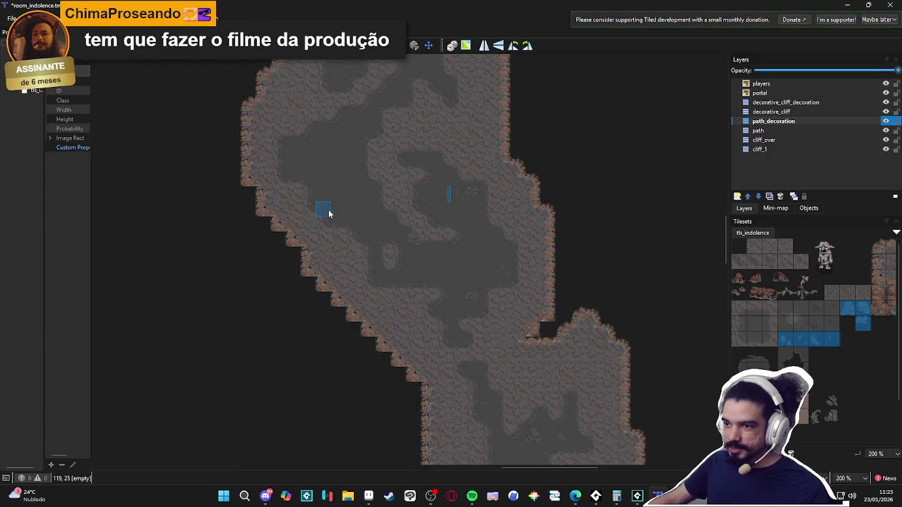
scroll(333, 186, "up", 5)
scroll(328, 270, "up", 2)
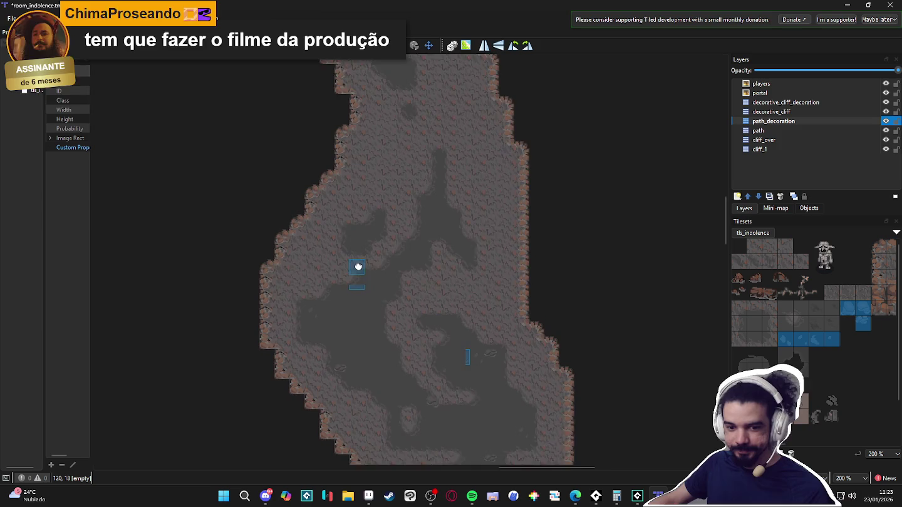
key("ctrl+s")
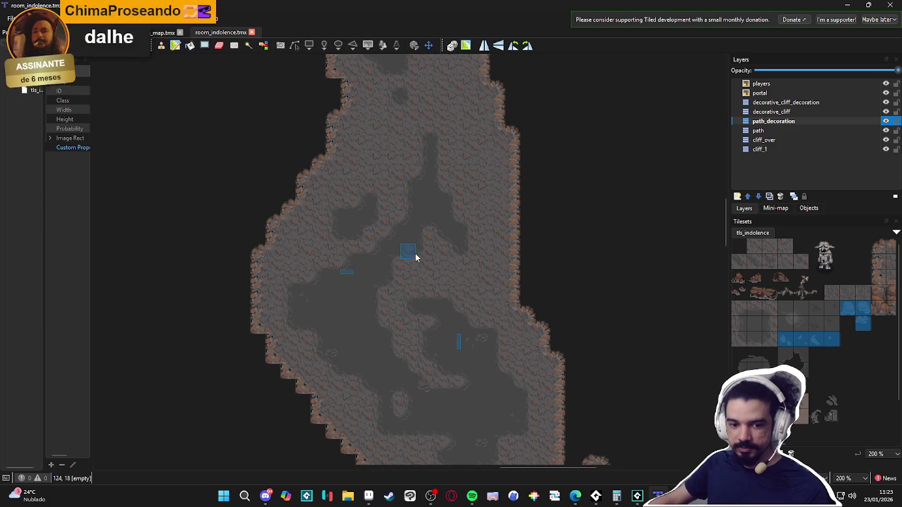
Paint a dark mud tile on the cave floor, then zoom around the spawn chamber
left_click(456, 263)
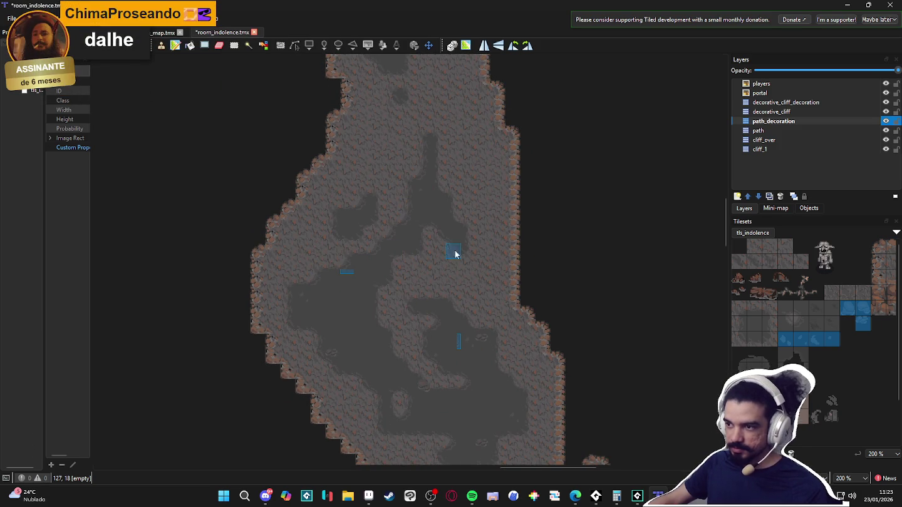
scroll(467, 279, "up", 2)
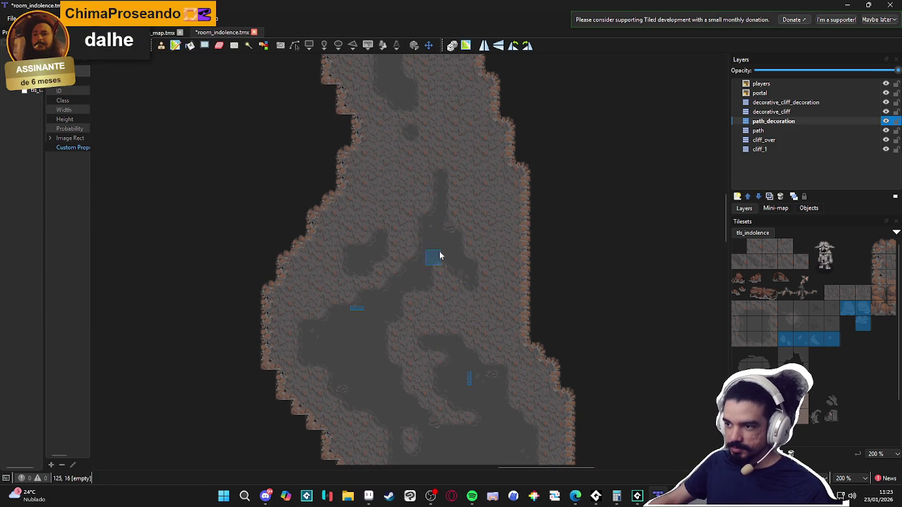
scroll(443, 274, "up", 5)
scroll(388, 232, "up", 3)
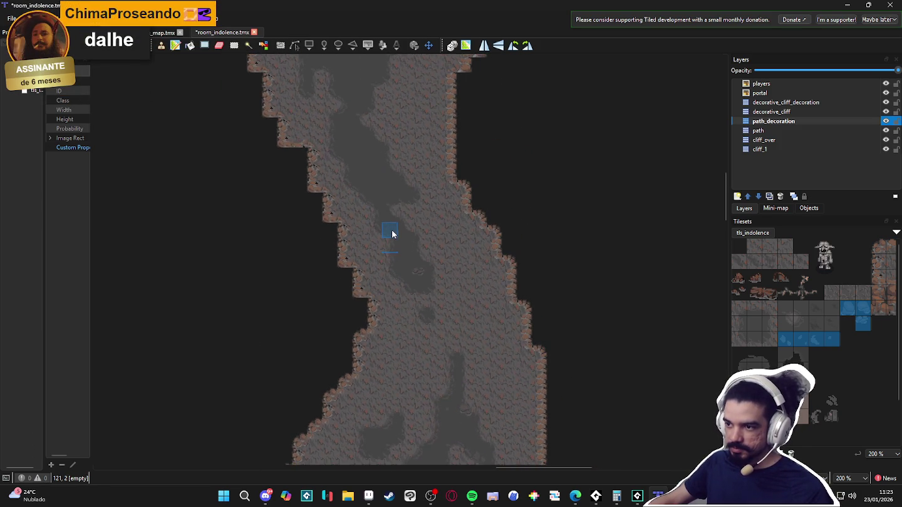
scroll(405, 248, "up", 3)
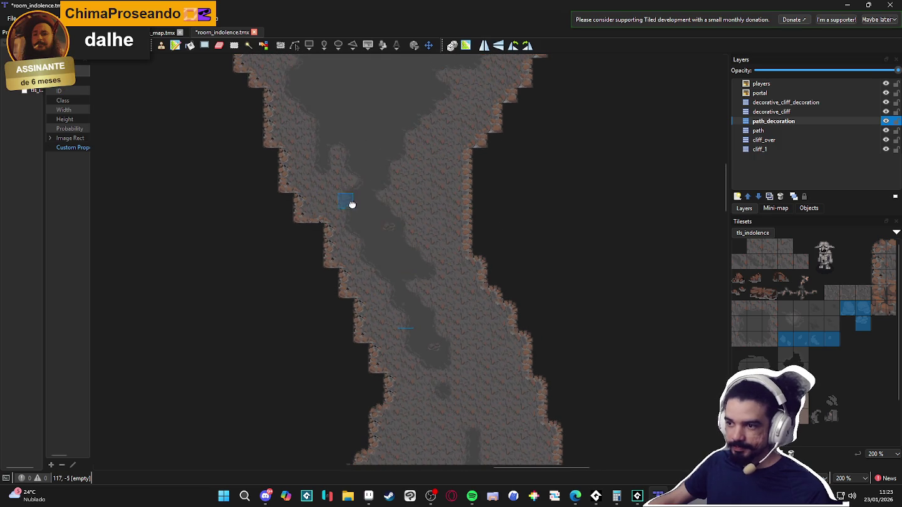
scroll(379, 259, "up", 5)
scroll(382, 258, "down", 1)
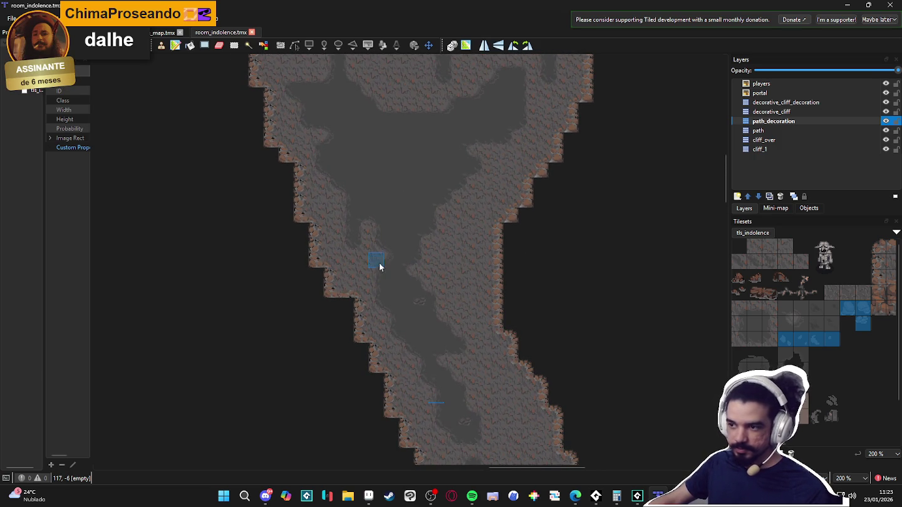
scroll(398, 256, "up", 3)
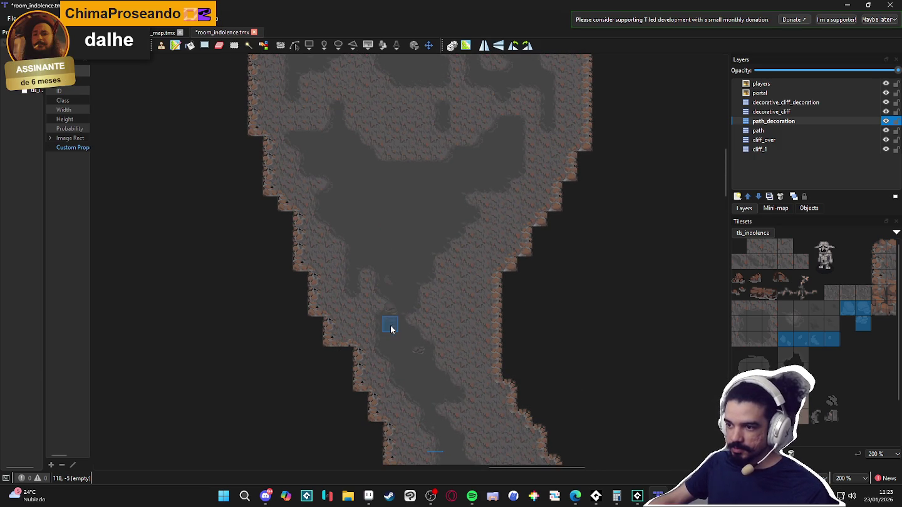
scroll(416, 295, "up", 2)
scroll(448, 273, "up", 4)
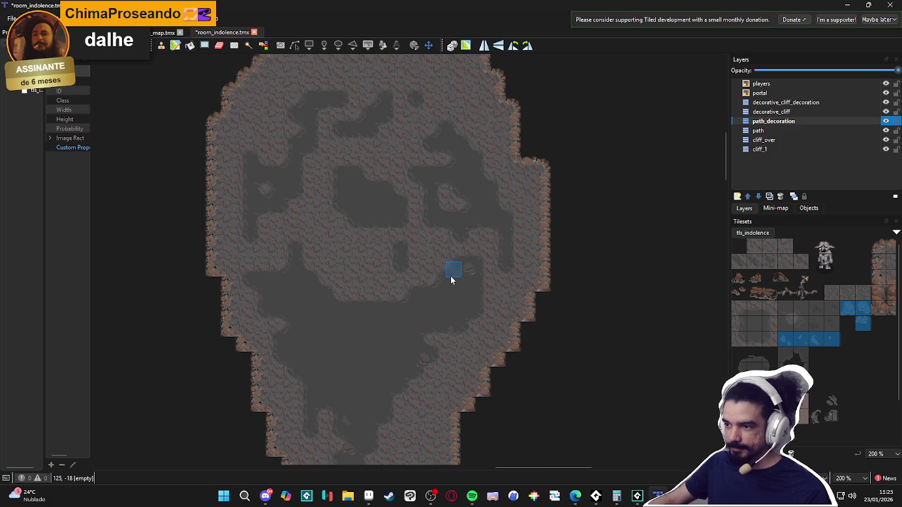
scroll(394, 300, "left", 2)
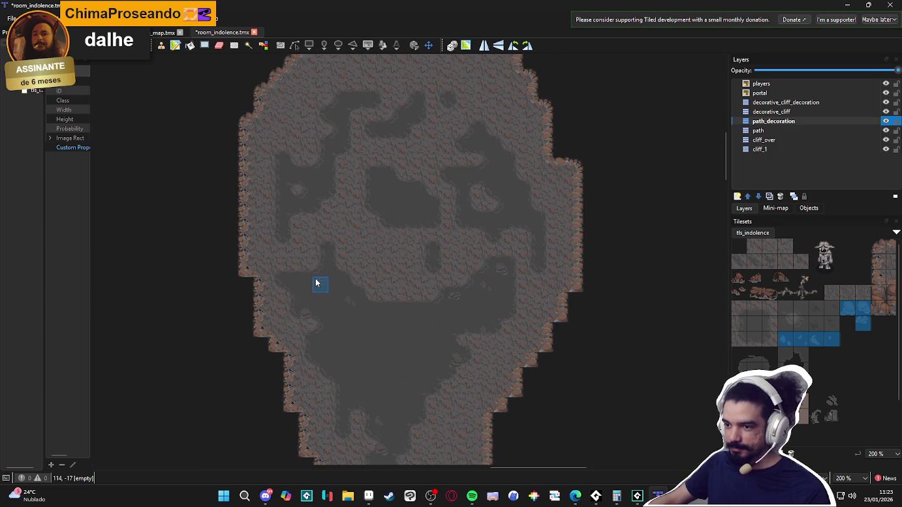
scroll(325, 299, "down", 2)
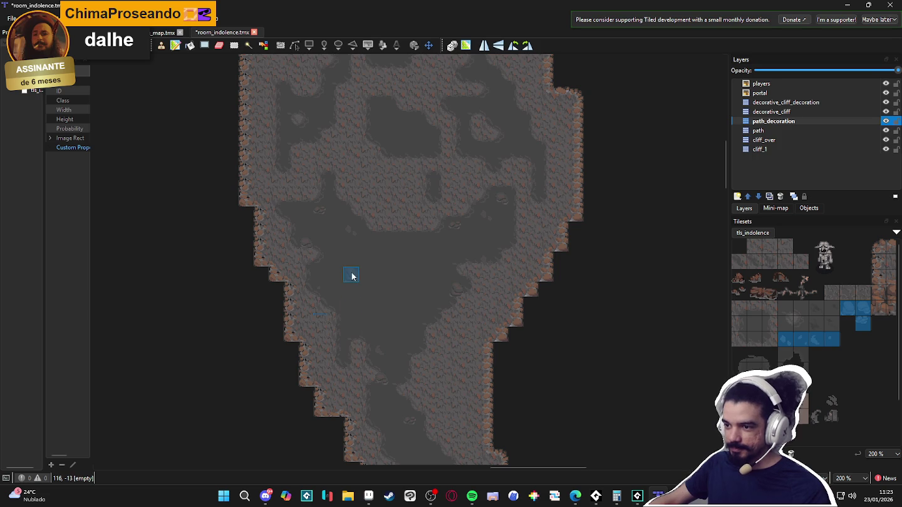
scroll(323, 459, "down", 2, "ctrl")
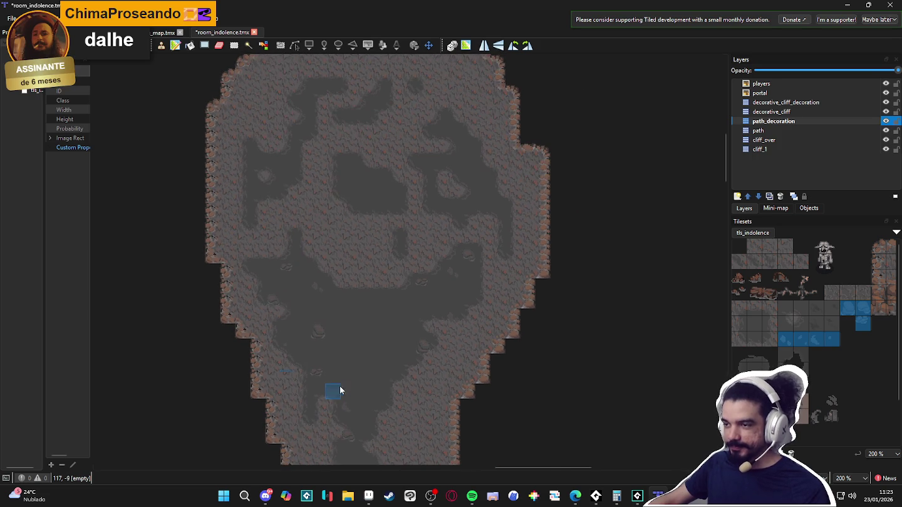
scroll(357, 319, "up", 2, "ctrl")
scroll(440, 285, "down", 2, "ctrl")
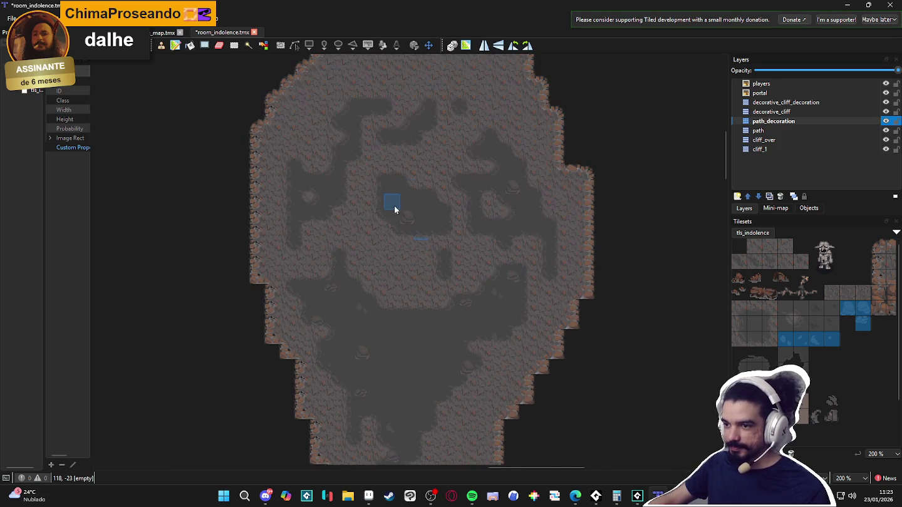
scroll(389, 198, "up", 2, "ctrl")
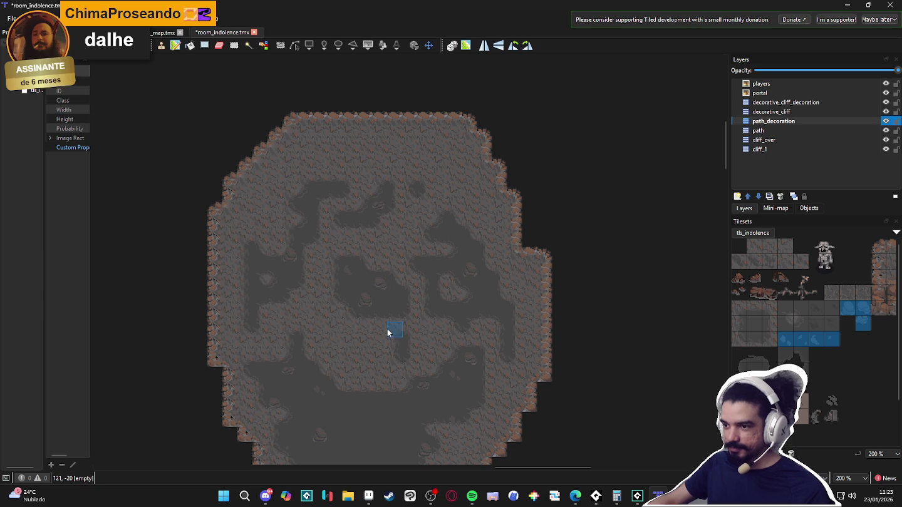
scroll(395, 338, "down", 1, "ctrl")
scroll(383, 301, "up", 1, "ctrl")
scroll(388, 341, "down", 1, "ctrl")
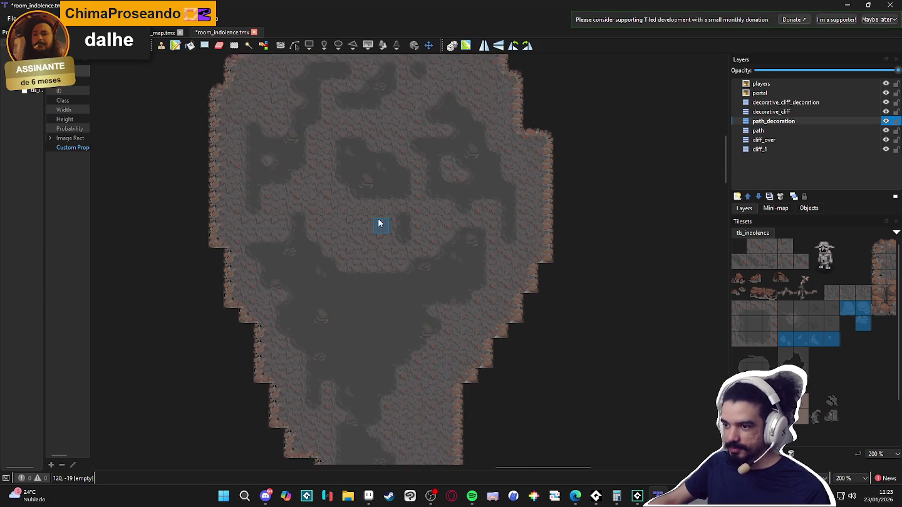
scroll(376, 235, "up", 1, "ctrl")
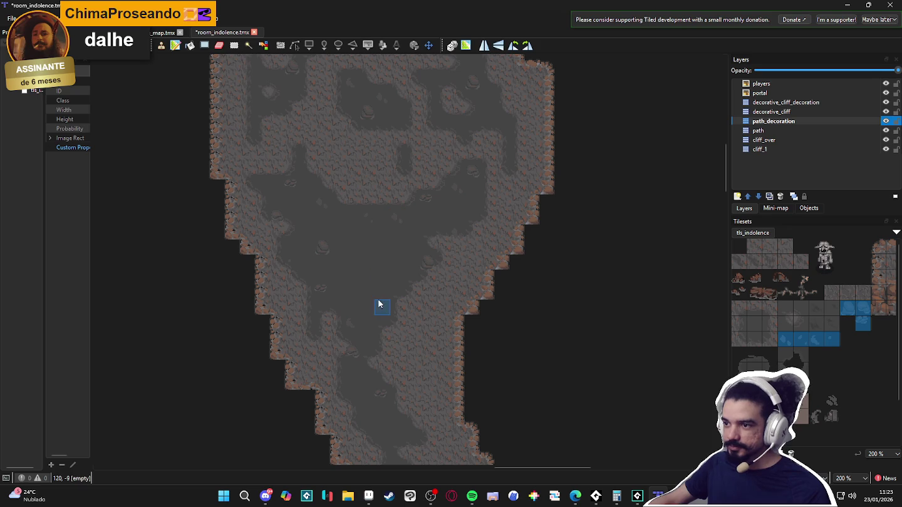
Pan toward the narrow corridor and the lower chamber to inspect them
left_click_drag(378, 224, 380, 185)
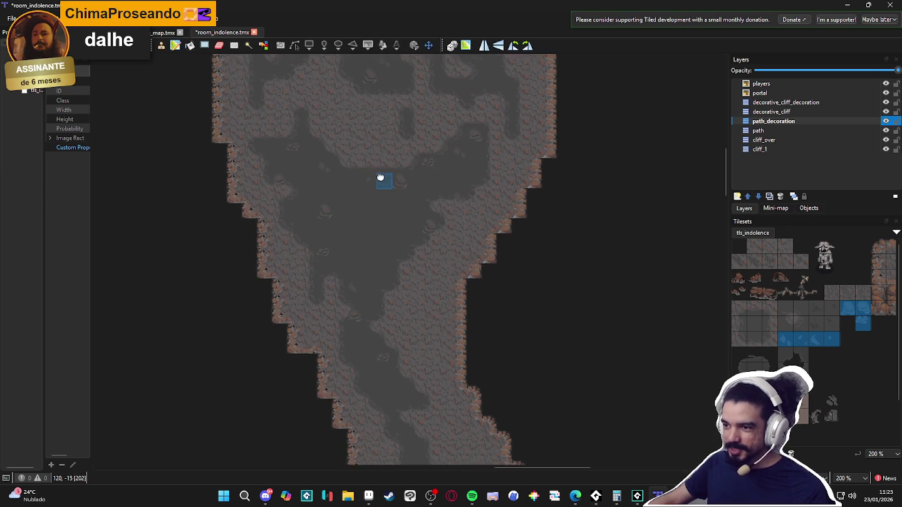
scroll(397, 193, "down", 3)
scroll(394, 213, "up", 1)
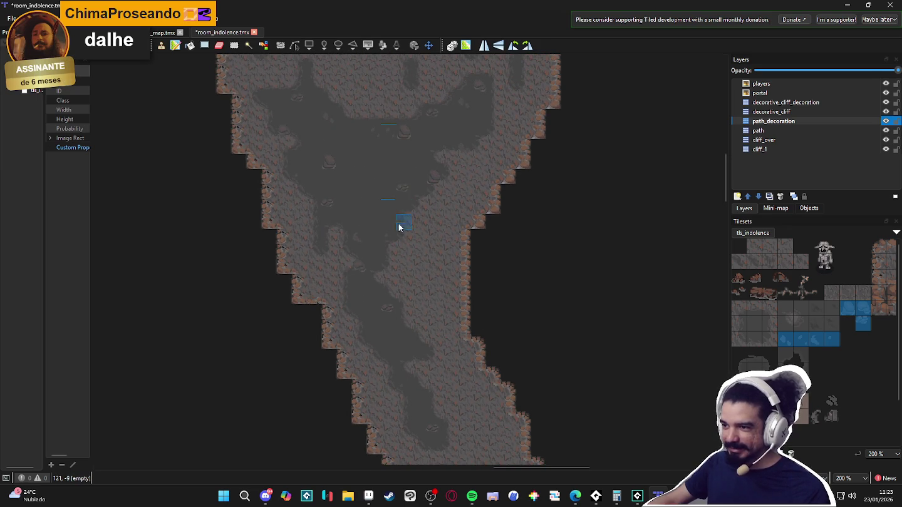
scroll(387, 213, "down", 6)
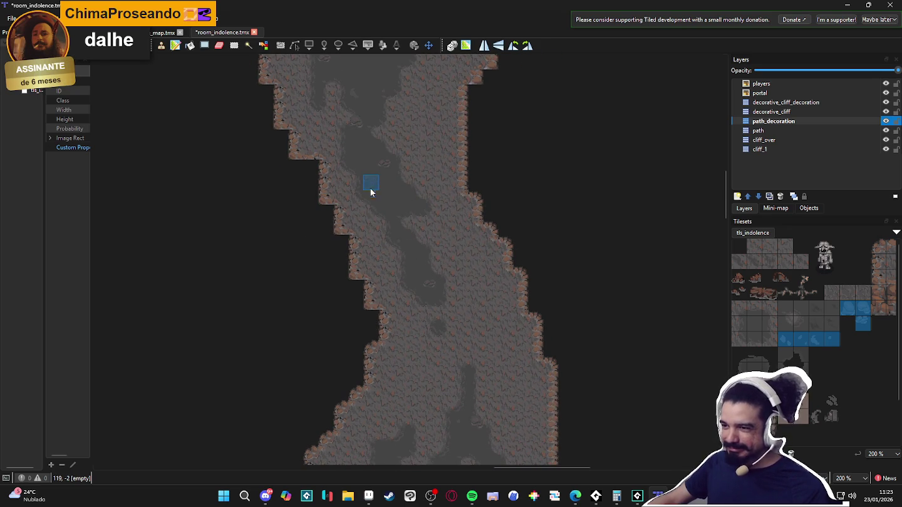
scroll(378, 238, "down", 1)
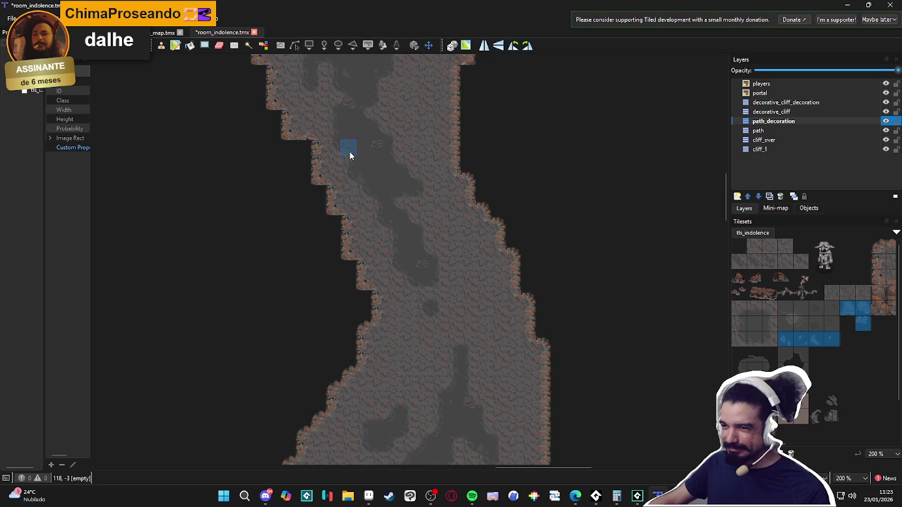
scroll(348, 162, "down", 4)
scroll(385, 228, "down", 3)
left_click_drag(351, 301, 376, 246)
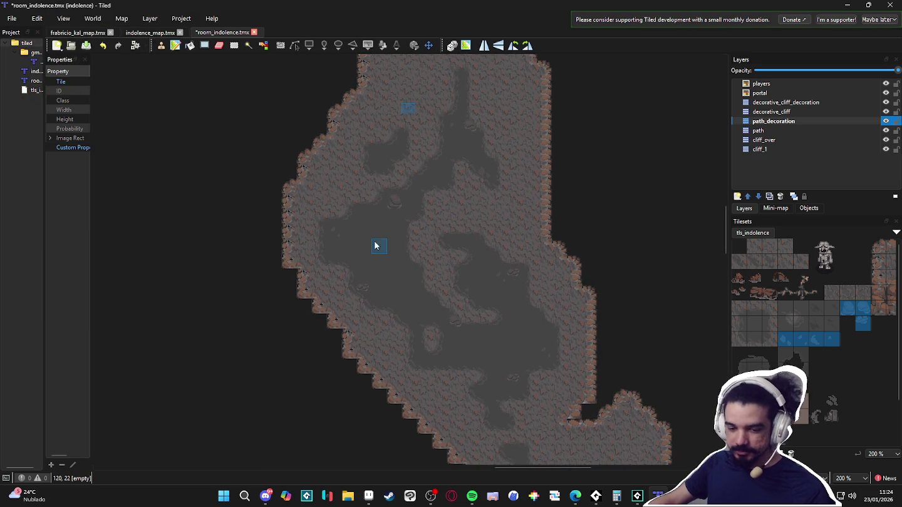
left_click_drag(355, 284, 333, 258)
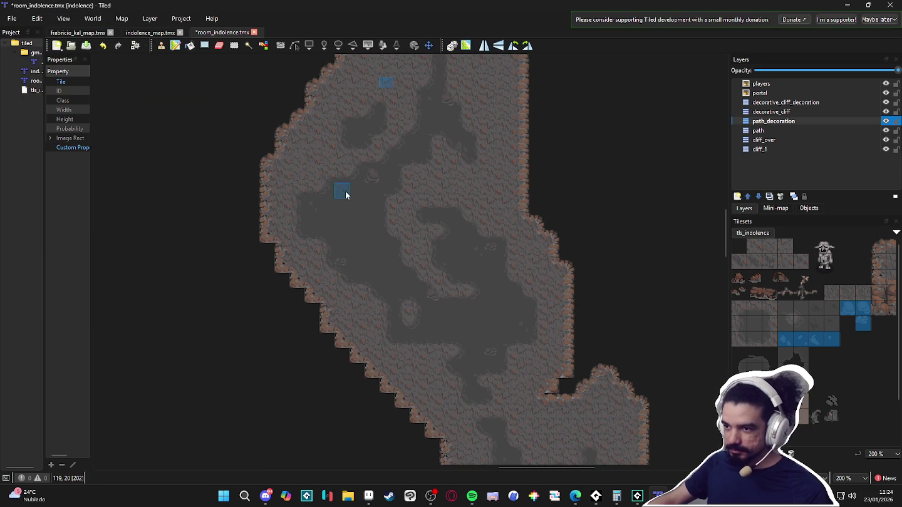
scroll(347, 305, "down", 2)
scroll(424, 319, "right", 1)
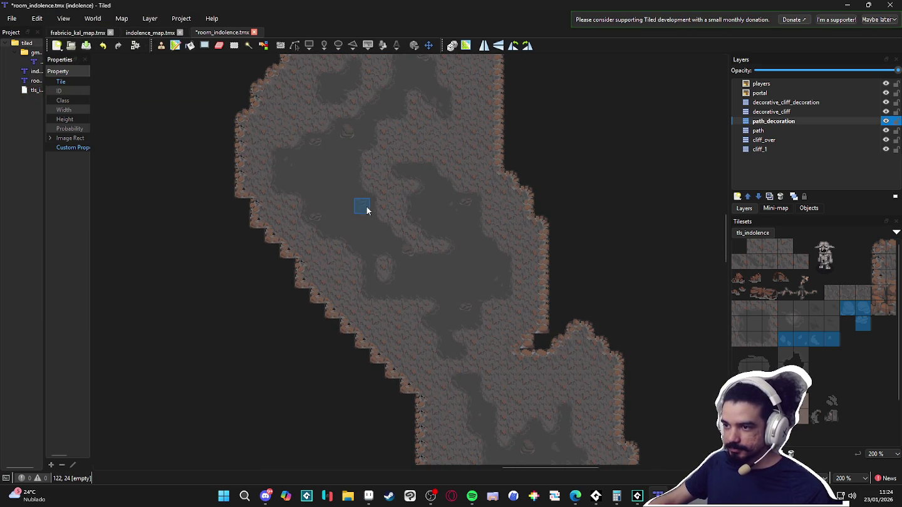
scroll(366, 210, "right", 1)
scroll(400, 166, "down", 1)
scroll(414, 240, "right", 1)
scroll(421, 263, "down", 1)
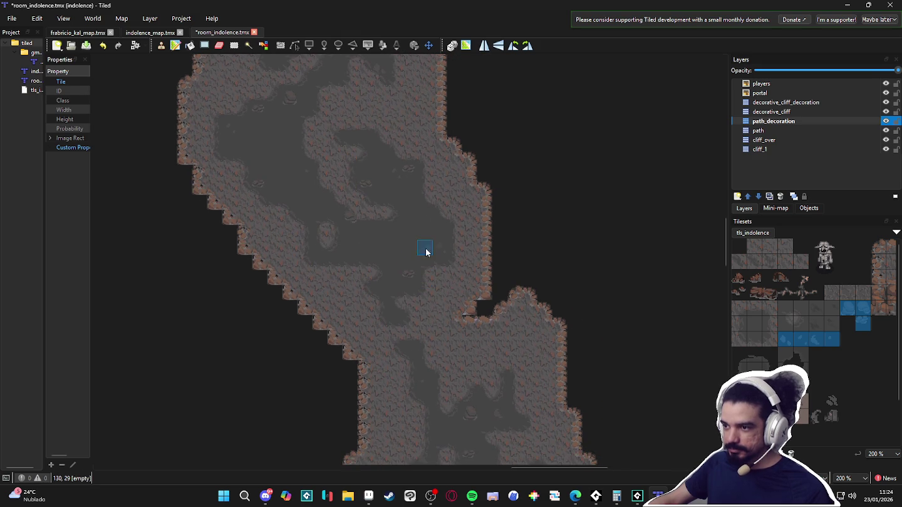
Return to the spawn chamber and make the path layer active in the Layers panel
scroll(431, 266, "down", 3)
scroll(431, 254, "left", 1)
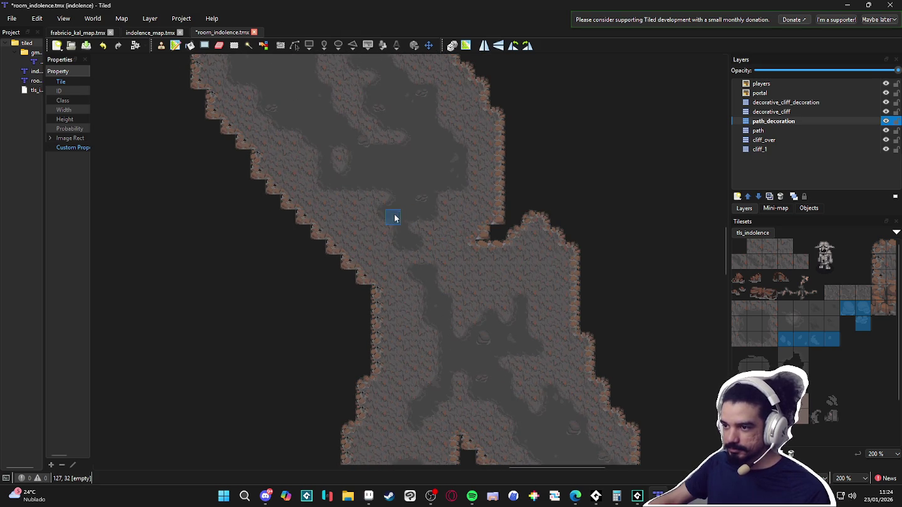
scroll(375, 313, "down", 3)
scroll(363, 255, "down", 1)
scroll(443, 250, "down", 1)
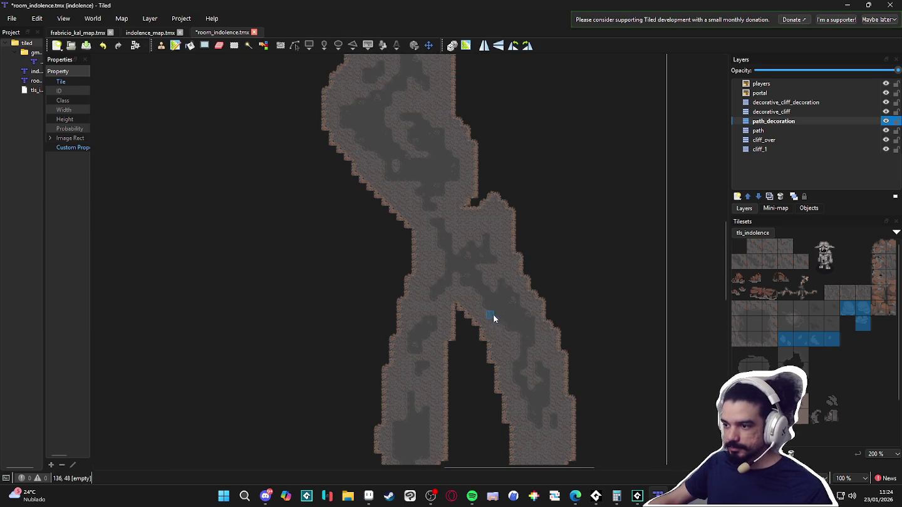
scroll(495, 336, "down", 15)
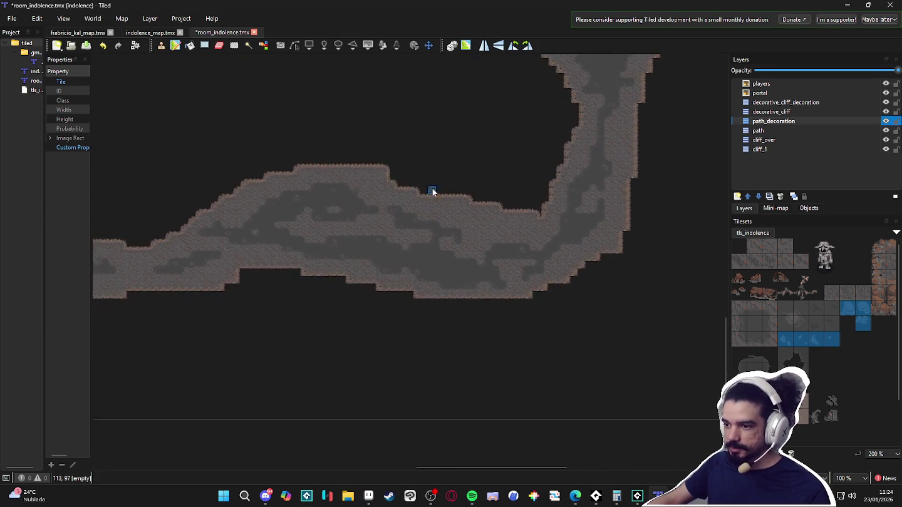
scroll(424, 185, "left", 5)
scroll(298, 280, "up", 10)
scroll(340, 227, "left", 10)
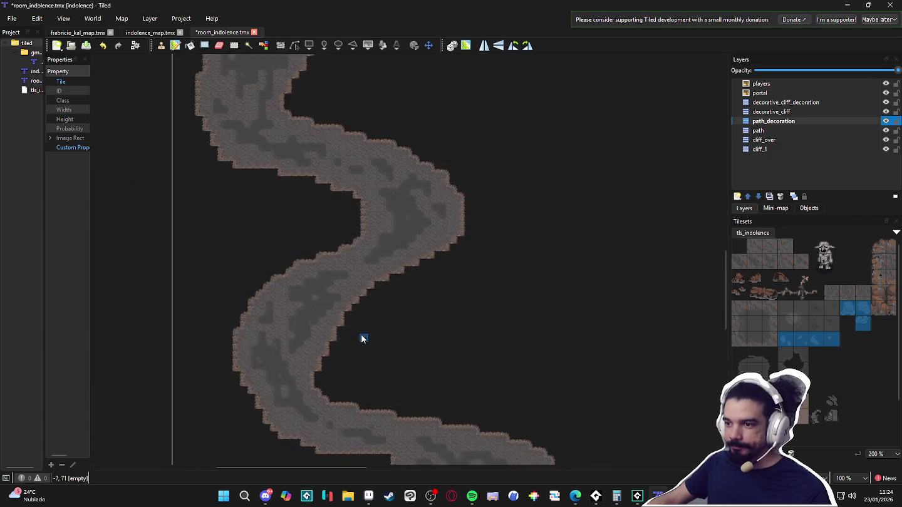
scroll(328, 324, "up", 10)
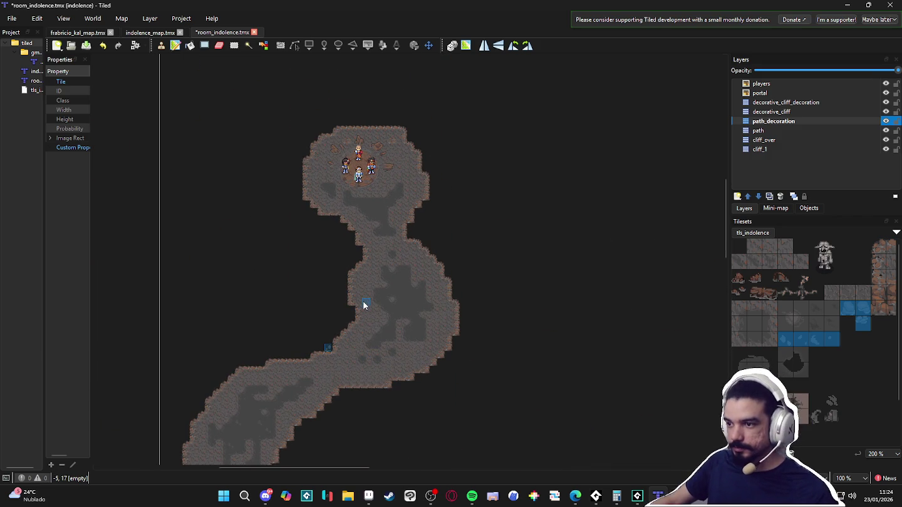
scroll(377, 247, "up", 3)
scroll(404, 242, "up", 2)
left_click(791, 131)
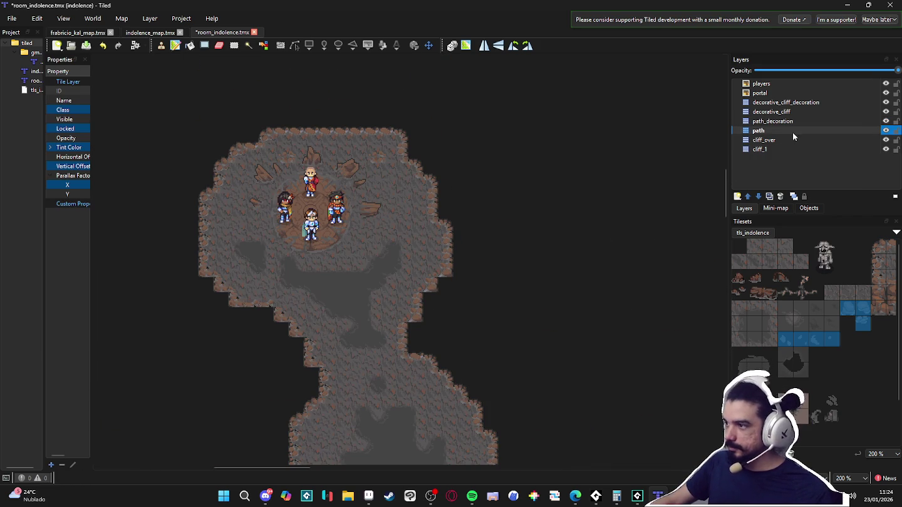
Show the tileset's terrain sets and pick darker_path as the paint terrain
key("t")
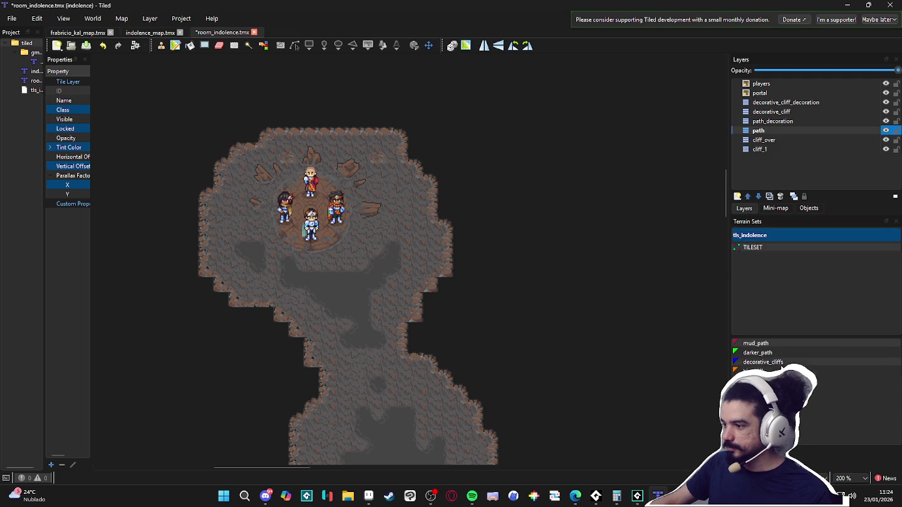
left_click(780, 352)
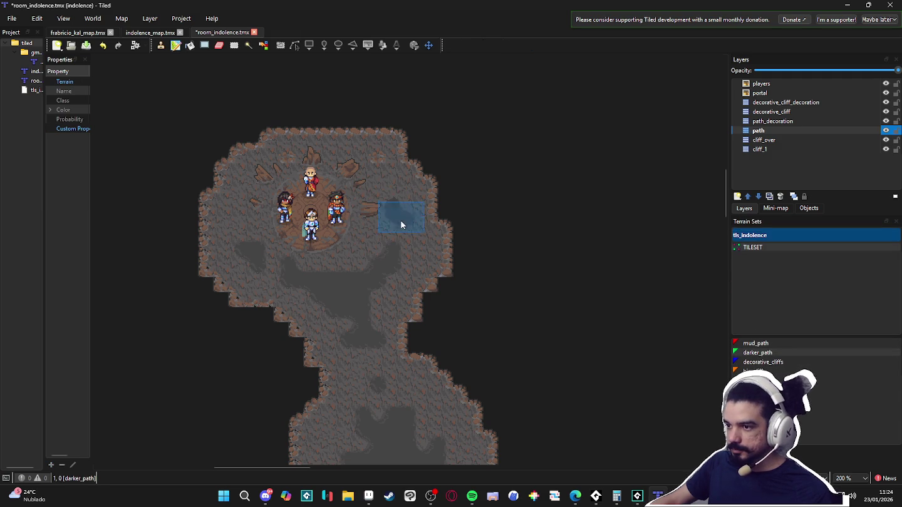
scroll(312, 217, "left", 1)
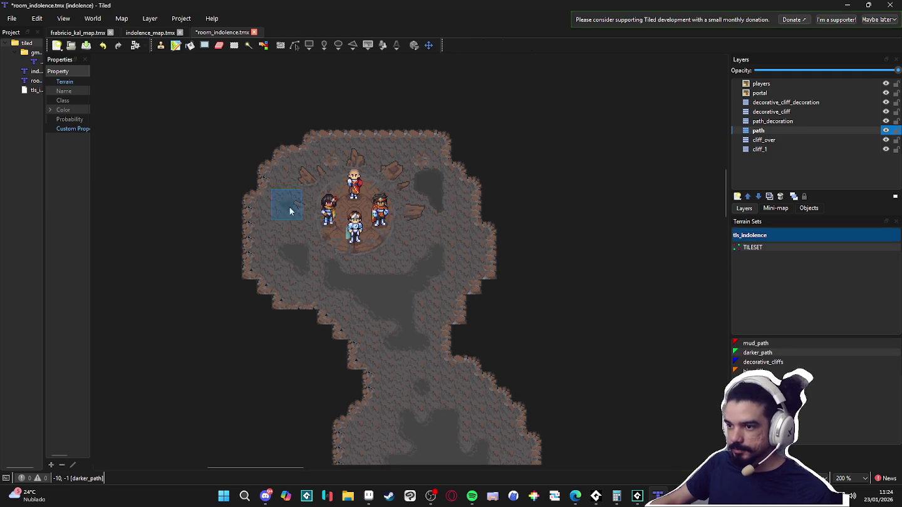
scroll(294, 186, "down", 2)
Save the room_indolence cave map
key("ctrl+s")
scroll(295, 186, "down", 3)
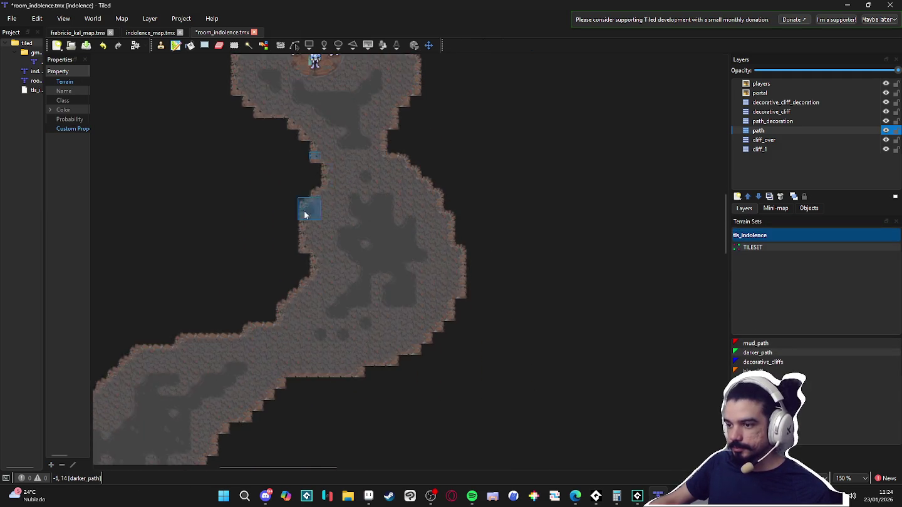
scroll(319, 181, "down", 3)
scroll(375, 207, "up", 2)
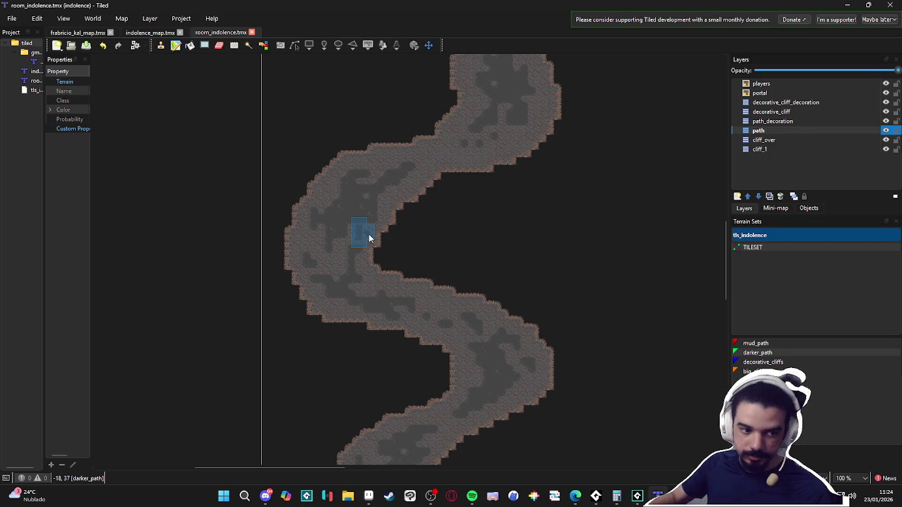
scroll(405, 267, "down", 2)
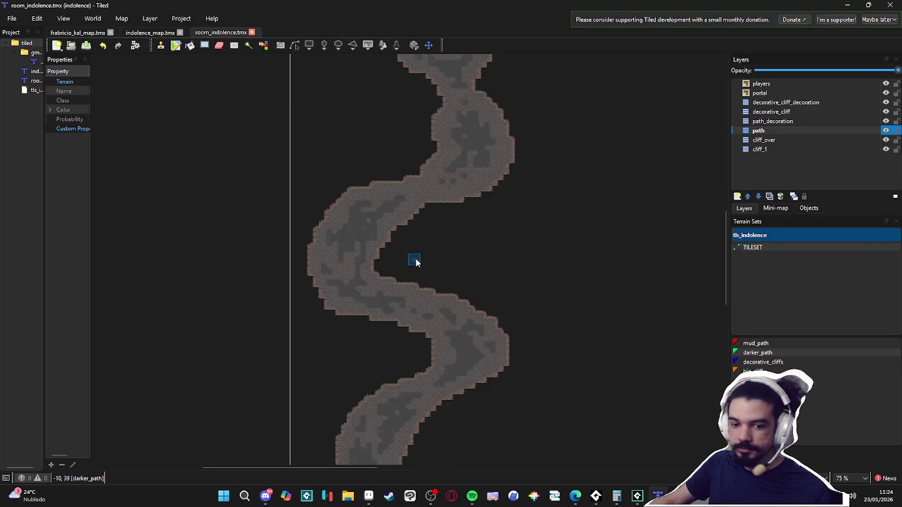
scroll(431, 265, "up", 2)
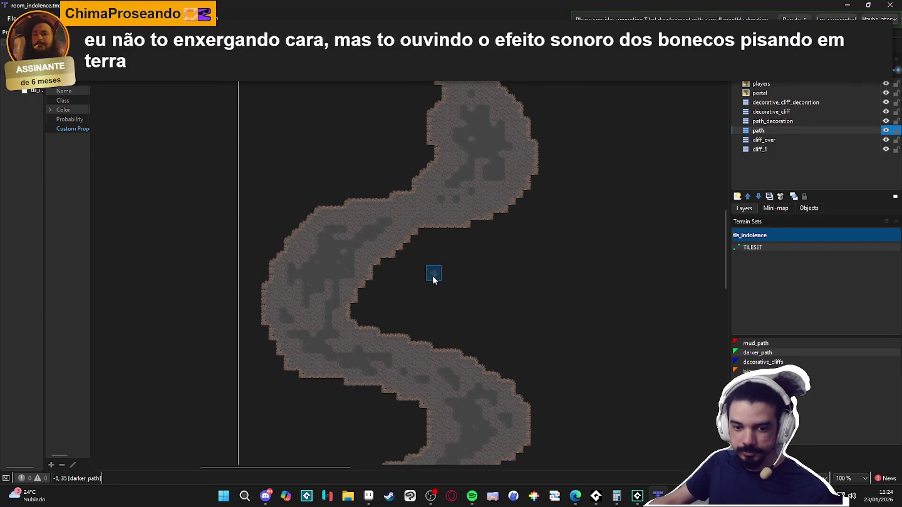
scroll(444, 256, "down", 2)
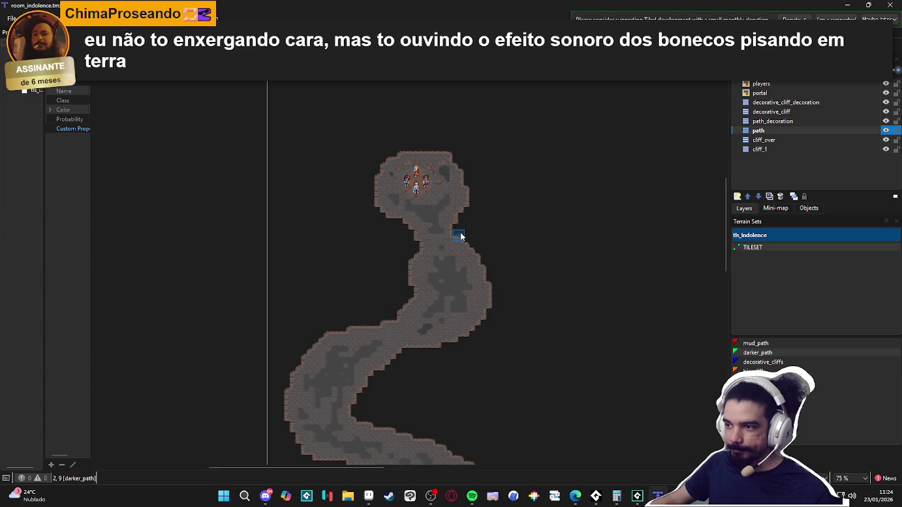
scroll(439, 266, "up", 4)
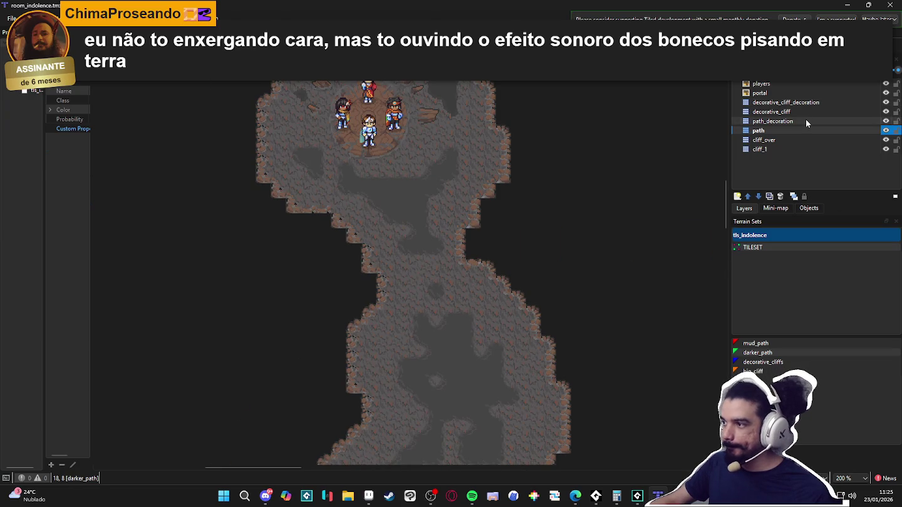
Make path_decoration the active layer and stamp a tile on the cave floor
left_click(806, 120)
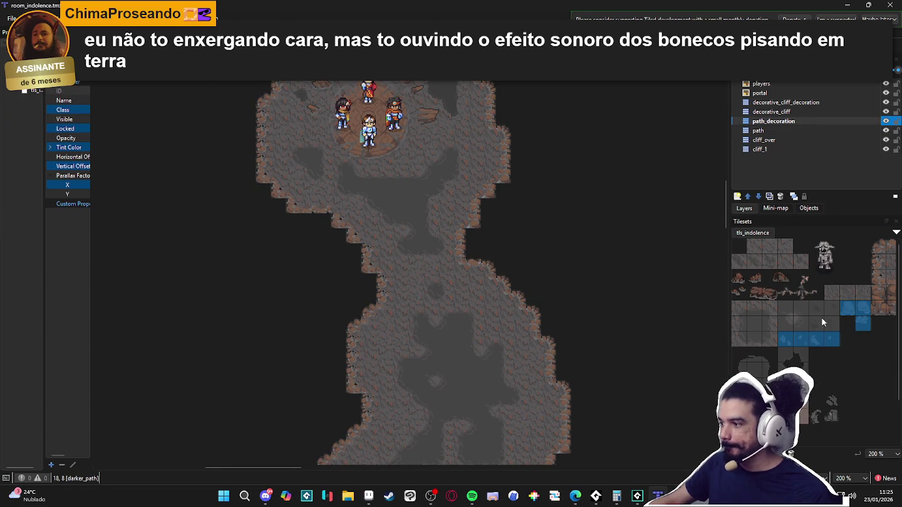
left_click(406, 197)
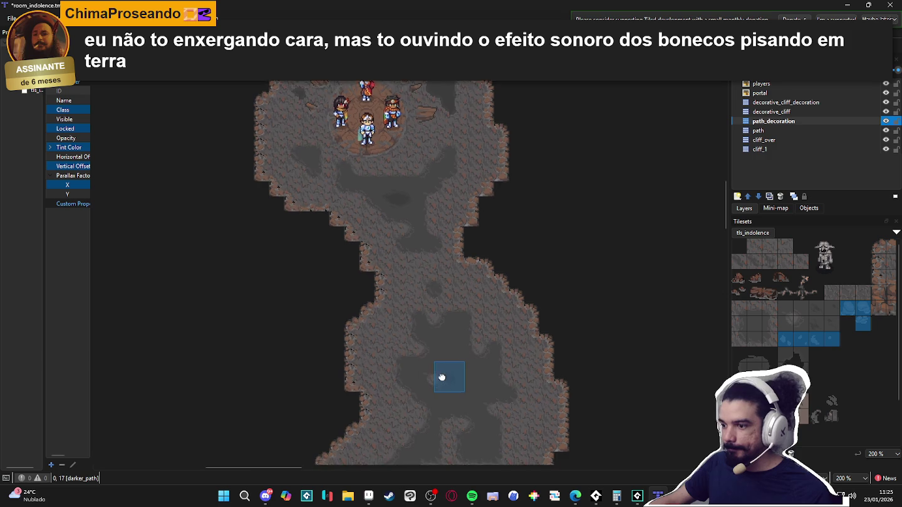
scroll(443, 379, "down", 3)
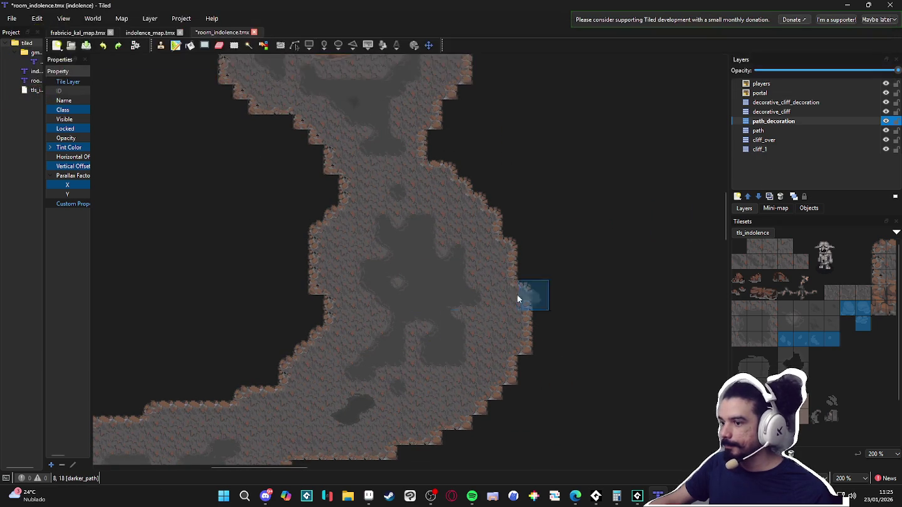
Paint a trial mud_path patch in the wide chamber, then undo it
key("t")
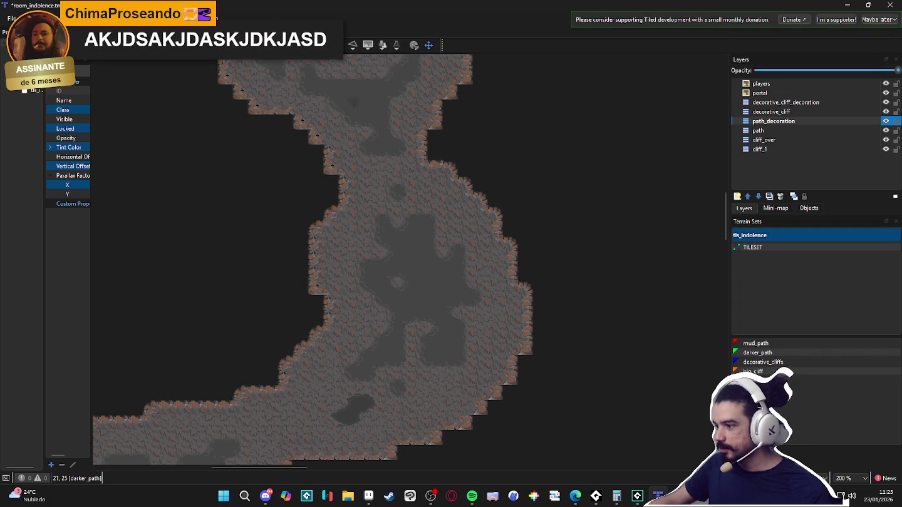
left_click(755, 343)
left_click_drag(439, 283, 426, 307)
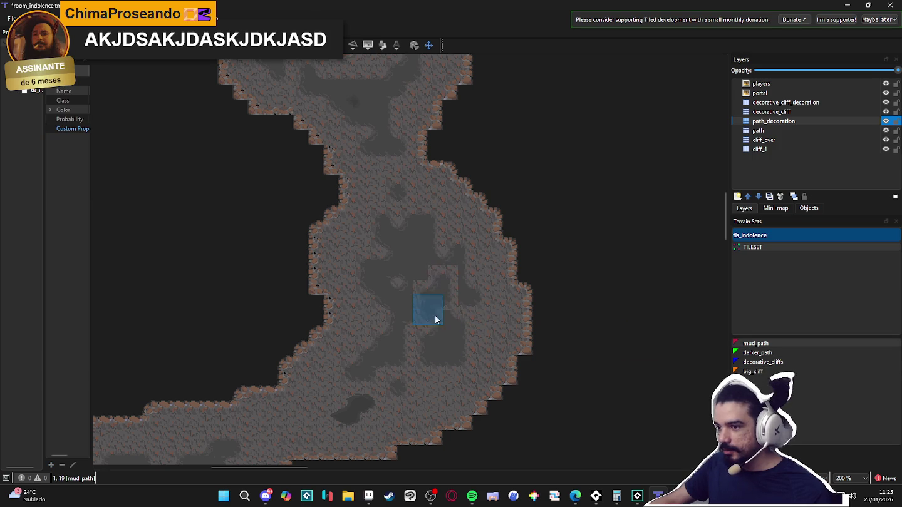
key("ctrl+z")
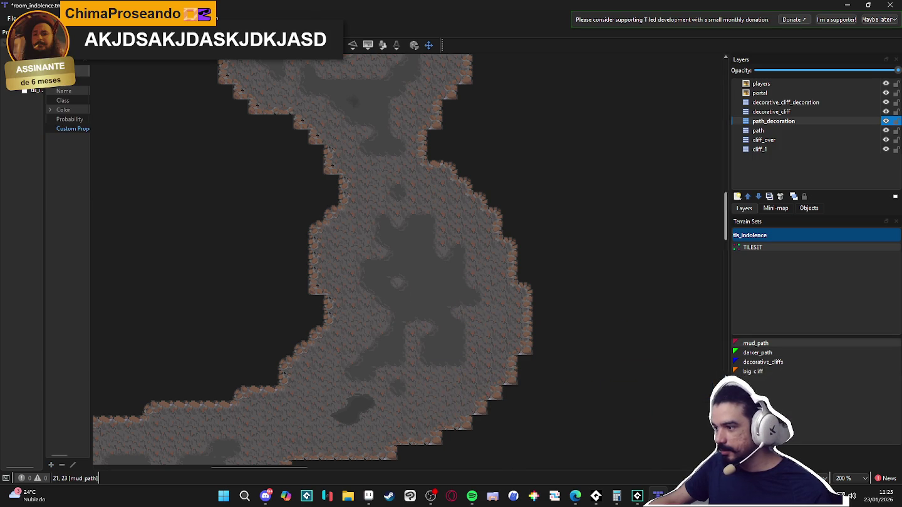
Settle on the darker_path terrain with the path layer active, and begin adding a new layer
left_click(757, 353)
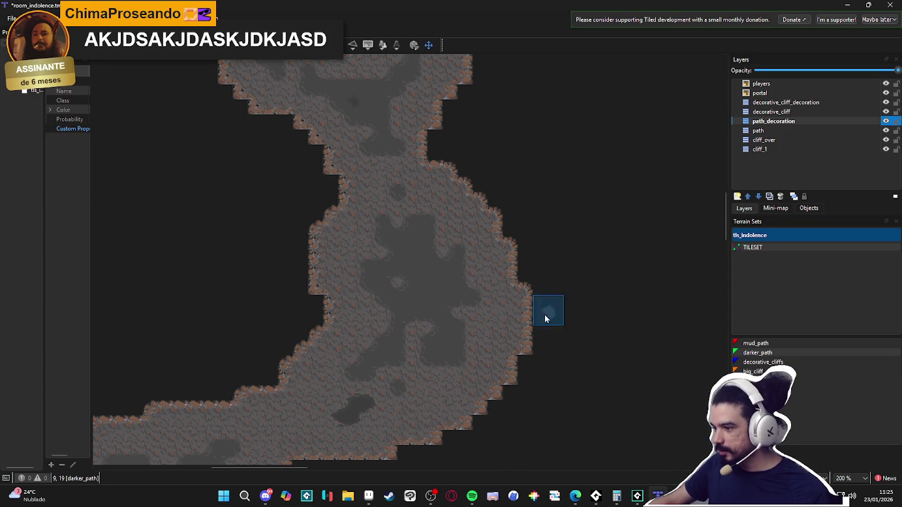
left_click(773, 131)
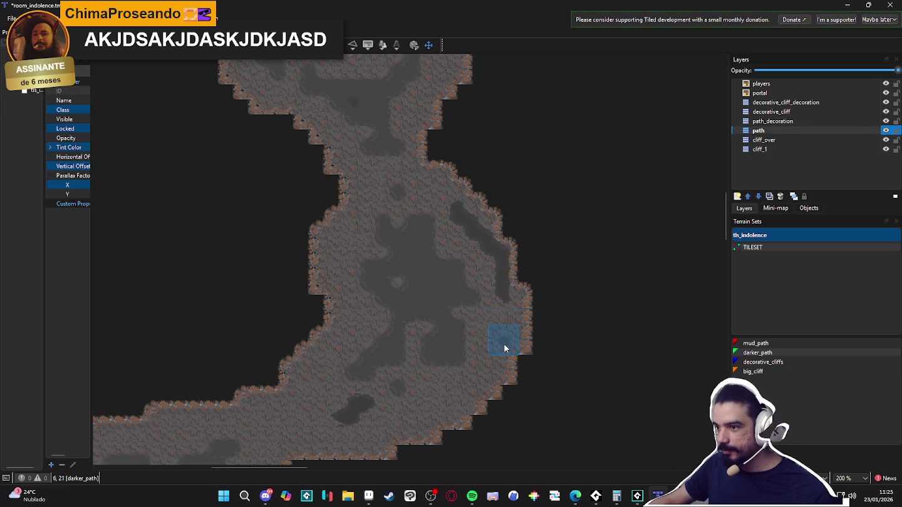
left_click(764, 344)
left_click(757, 352)
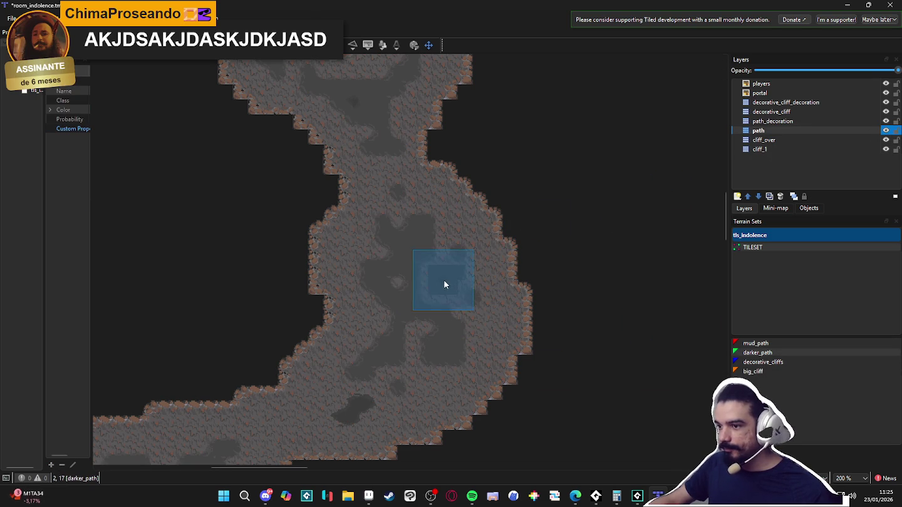
left_click(770, 120)
left_click(761, 131)
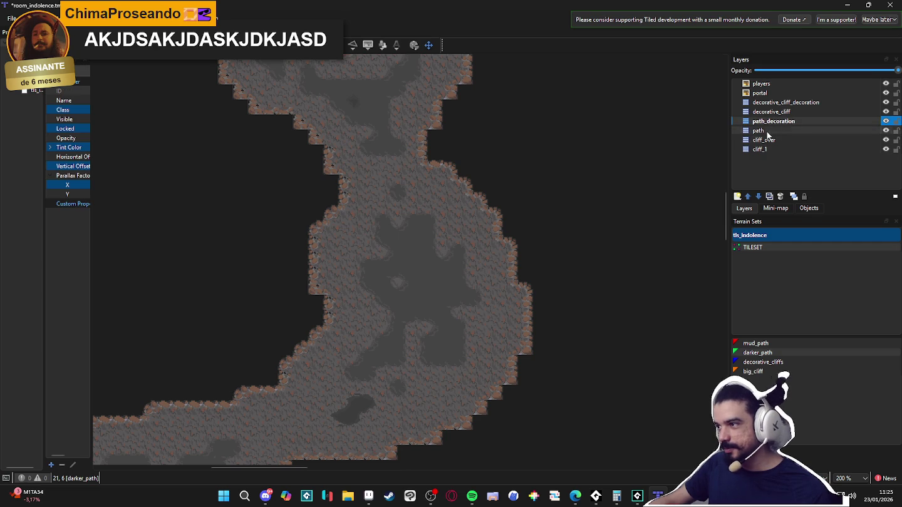
scroll(427, 273, "down", 1)
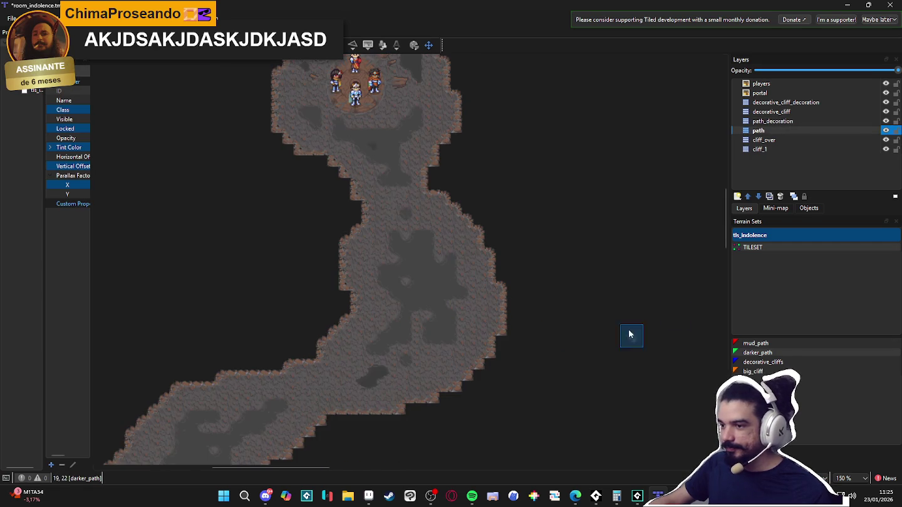
scroll(448, 249, "up", 1)
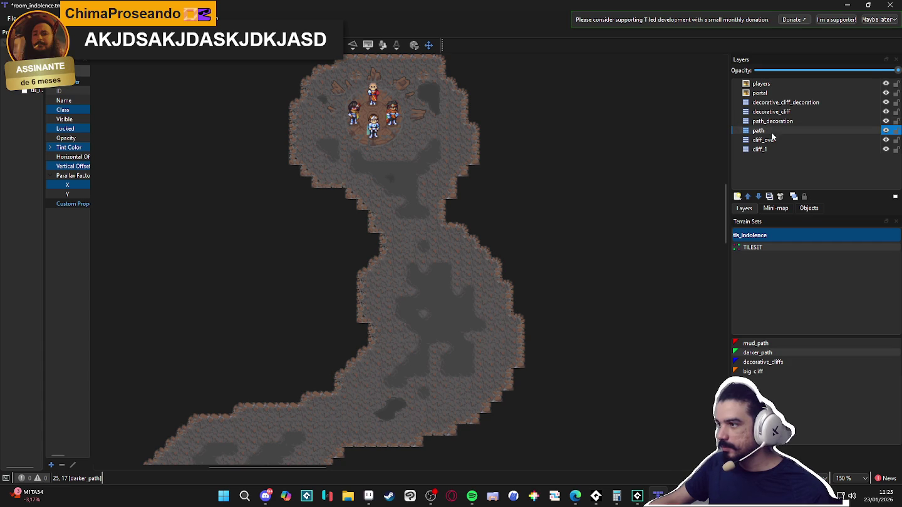
left_click(738, 196)
Add a new tile layer above path named darker_path
left_click(759, 209)
type("dark")
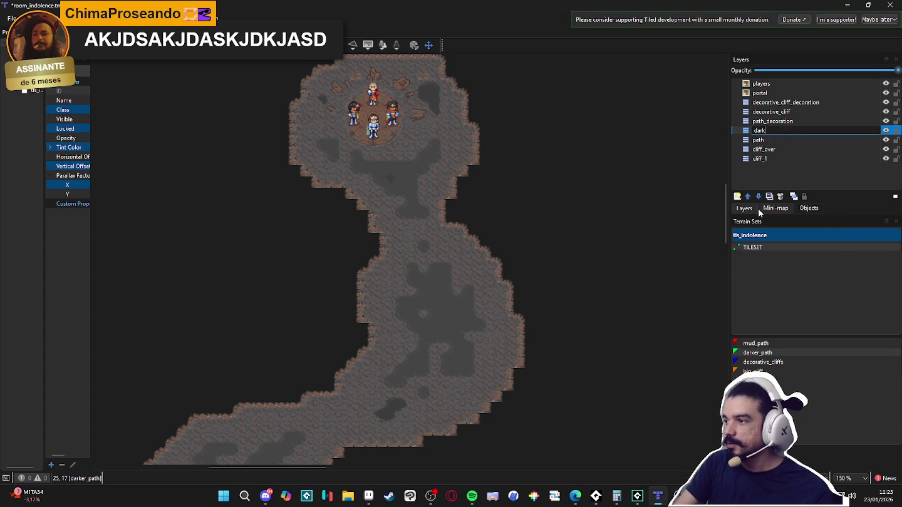
type("er_path")
key("Return")
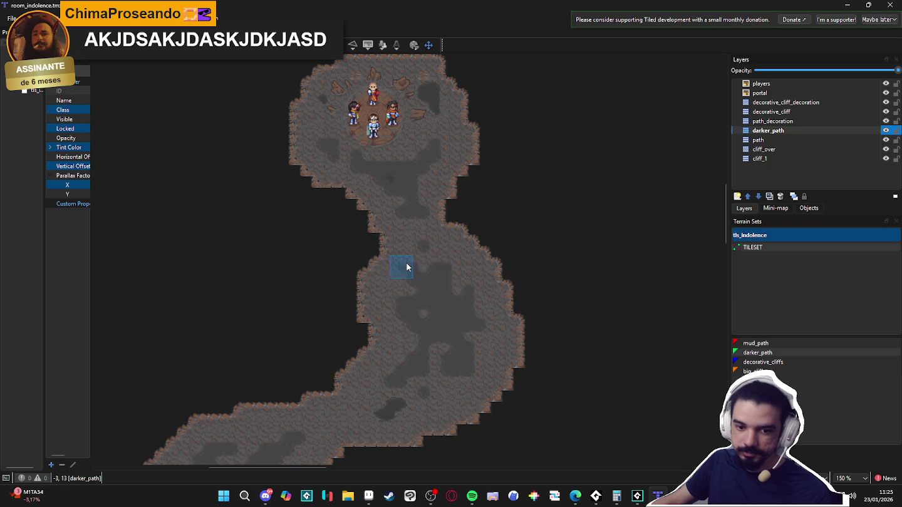
Paint a vertical darker mud strip in the corridor and a patch in the chamber
scroll(409, 265, "up", 1)
scroll(391, 254, "up", 1)
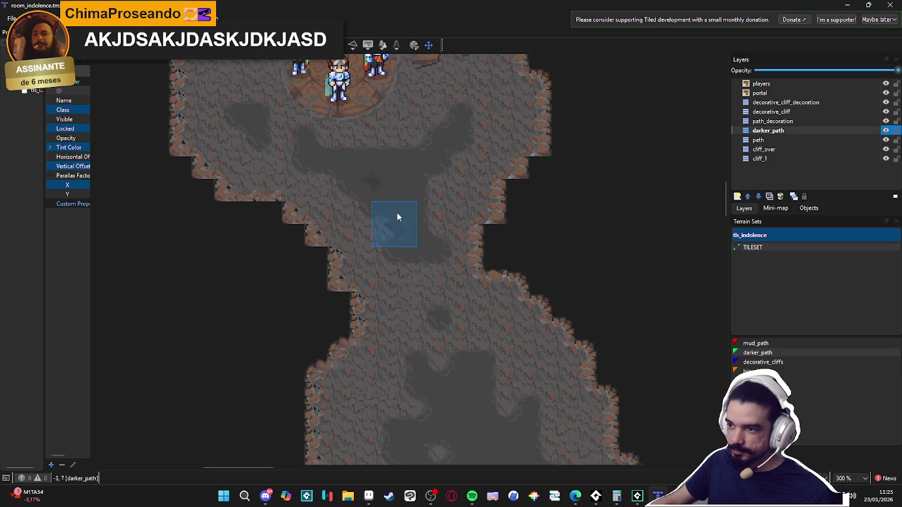
scroll(392, 206, "up", 1)
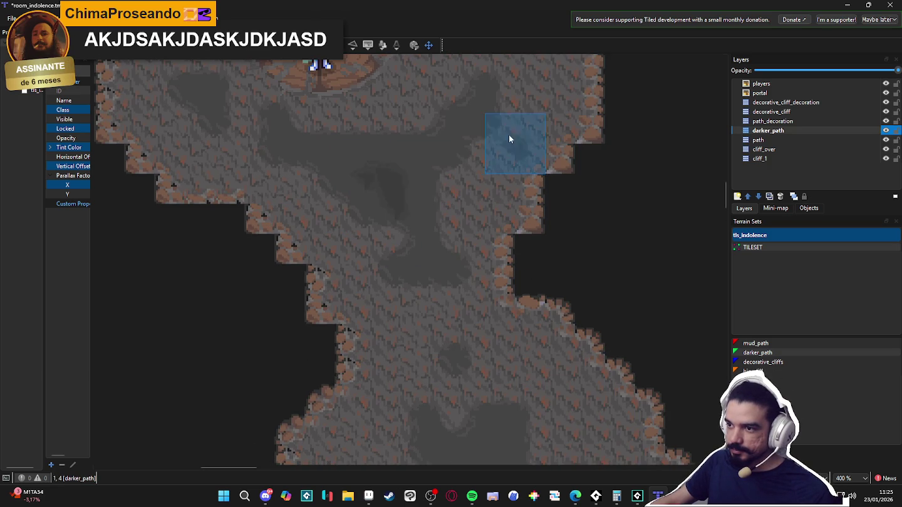
scroll(454, 131, "down", 5)
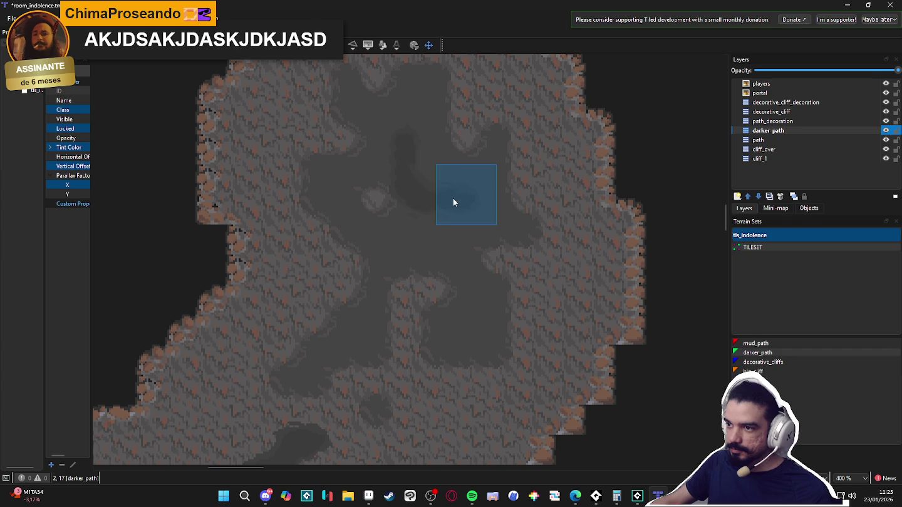
scroll(440, 188, "down", 5)
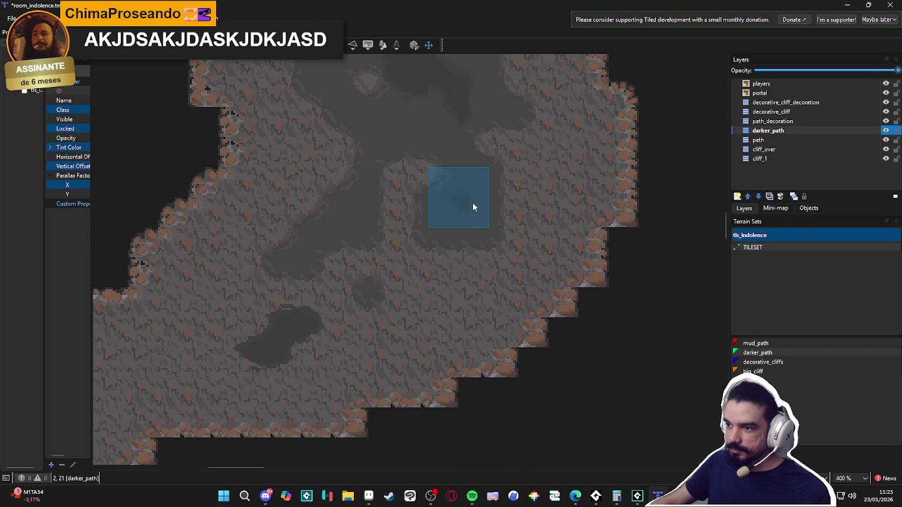
scroll(472, 221, "down", 3)
scroll(411, 216, "down", 3)
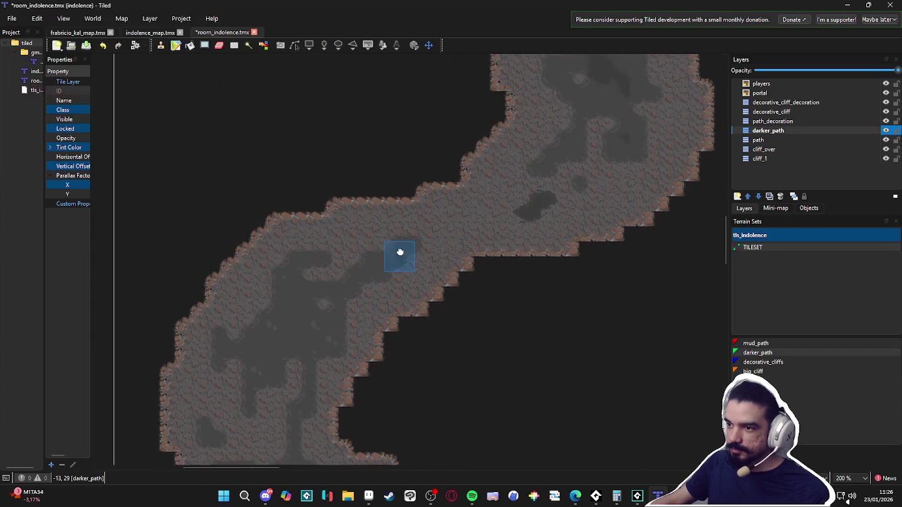
scroll(278, 320, "up", 2)
left_click_drag(282, 330, 300, 347)
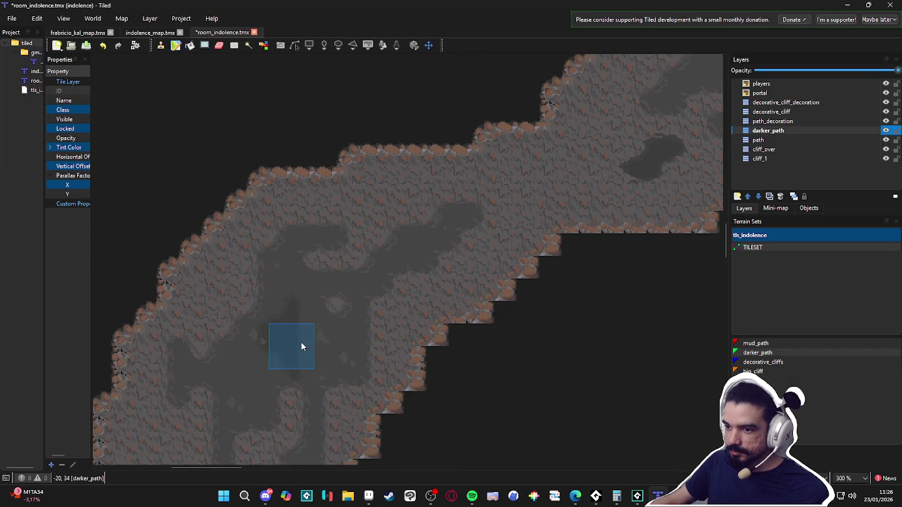
scroll(346, 254, "down", 2)
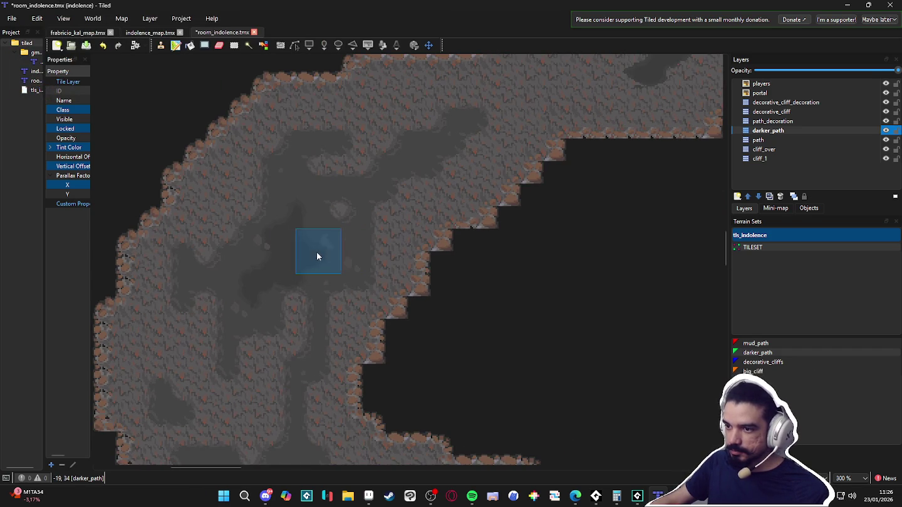
scroll(336, 238, "down", 2)
scroll(253, 254, "down", 2)
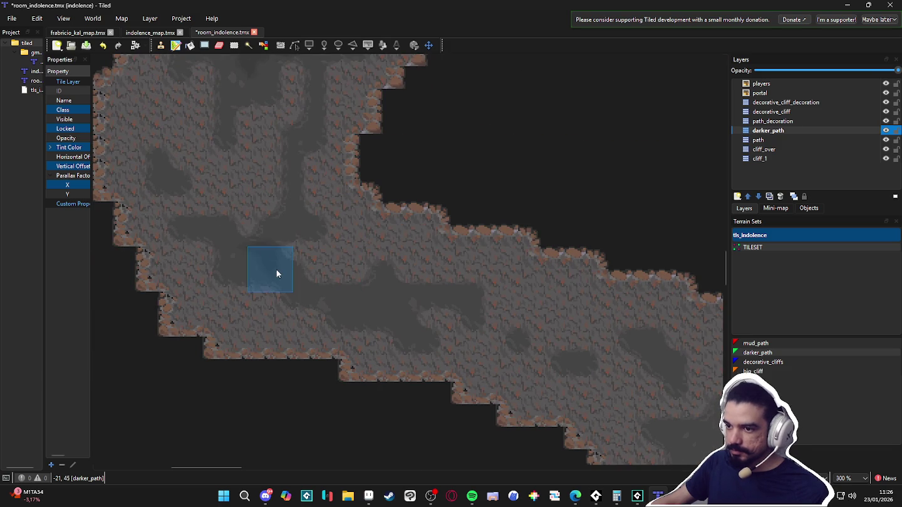
scroll(377, 294, "down", 2)
scroll(375, 260, "down", 1)
scroll(392, 250, "up", 2)
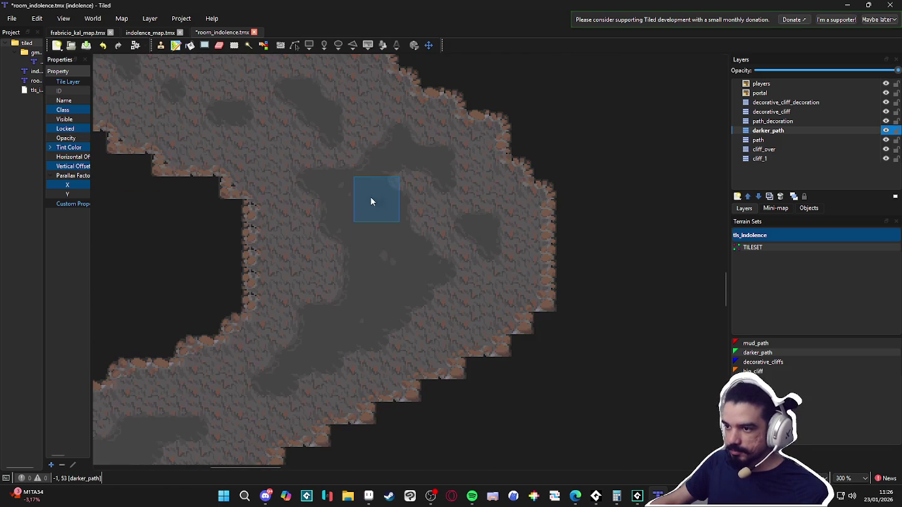
left_click(361, 217)
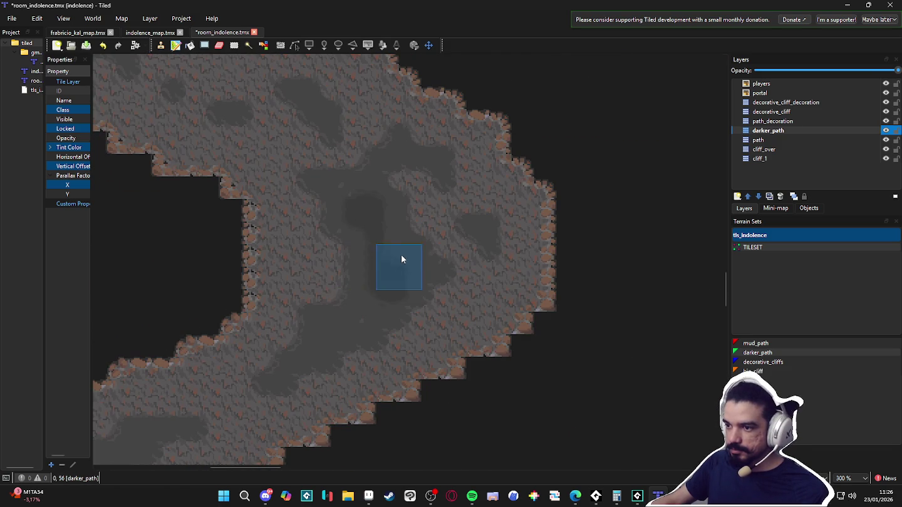
Paint darker mud along the cave's central passage
scroll(401, 263, "down", 3)
scroll(382, 256, "left", 2)
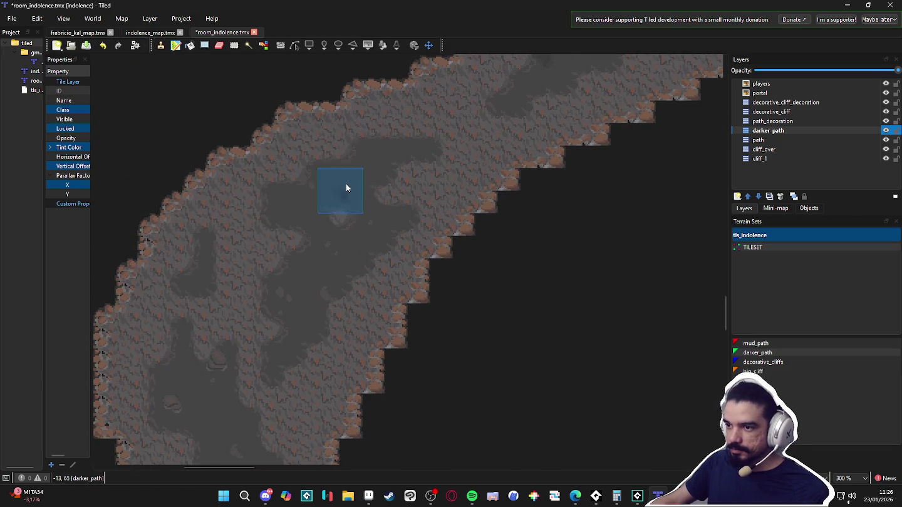
scroll(348, 187, "down", 3)
scroll(375, 212, "left", 1)
scroll(376, 162, "down", 3)
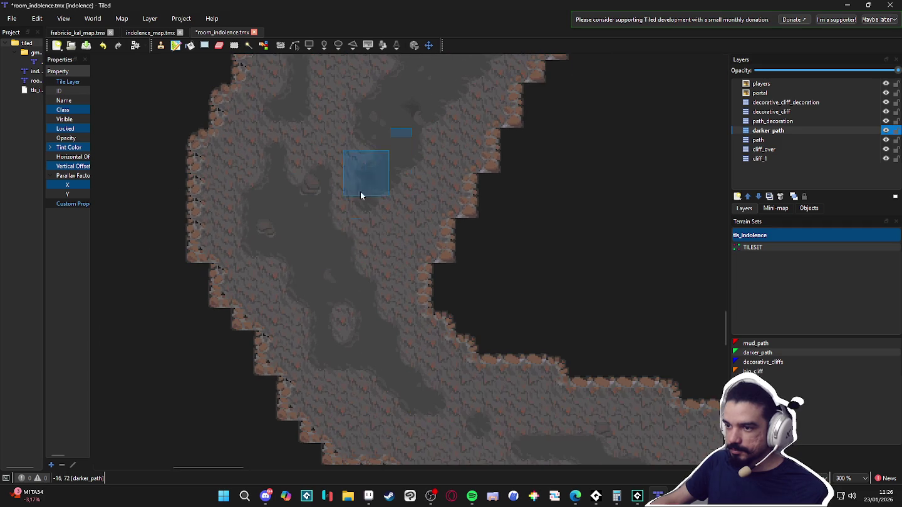
scroll(313, 270, "down", 3)
scroll(281, 257, "right", 2)
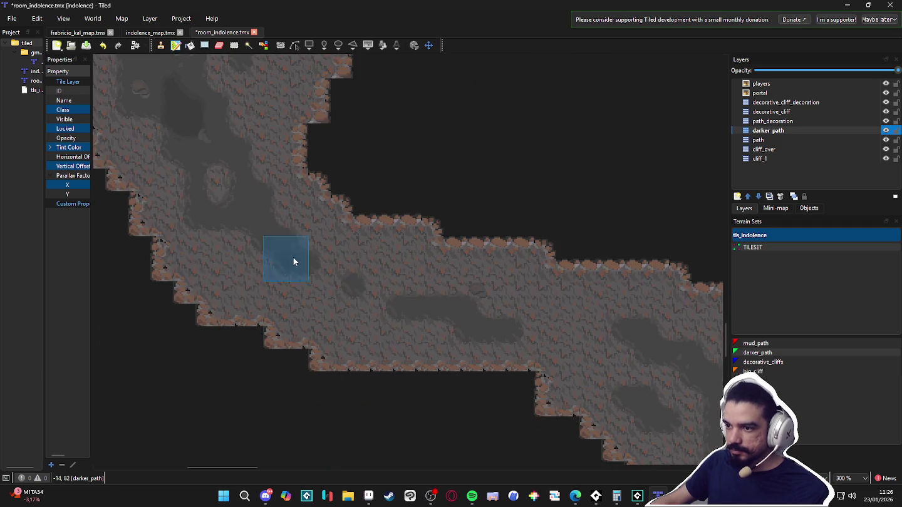
scroll(376, 282, "right", 5)
scroll(252, 244, "down", 2)
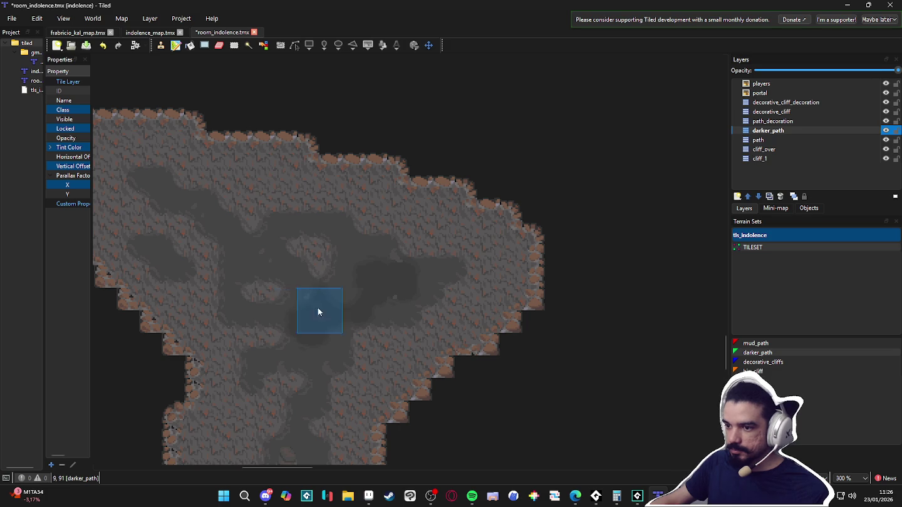
scroll(307, 307, "down", 3)
scroll(369, 313, "left", 1)
scroll(298, 184, "down", 3)
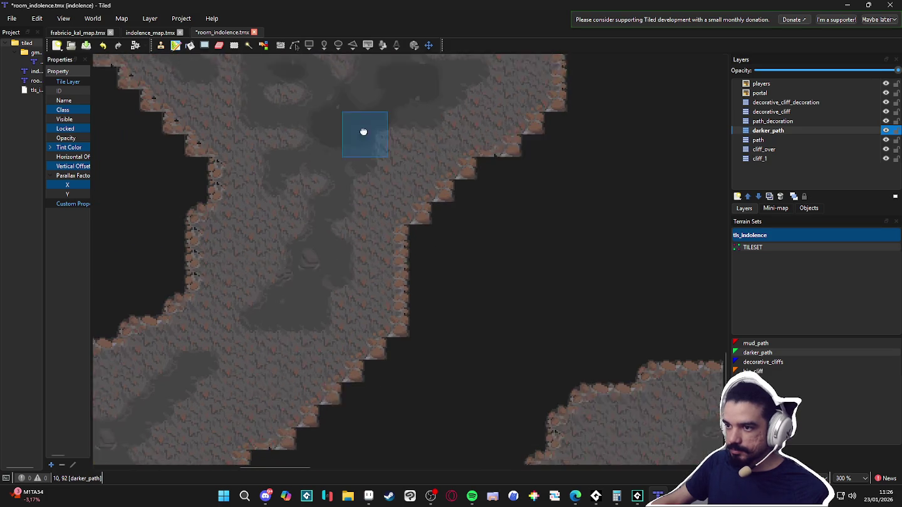
scroll(293, 285, "down", 3)
scroll(381, 269, "left", 3)
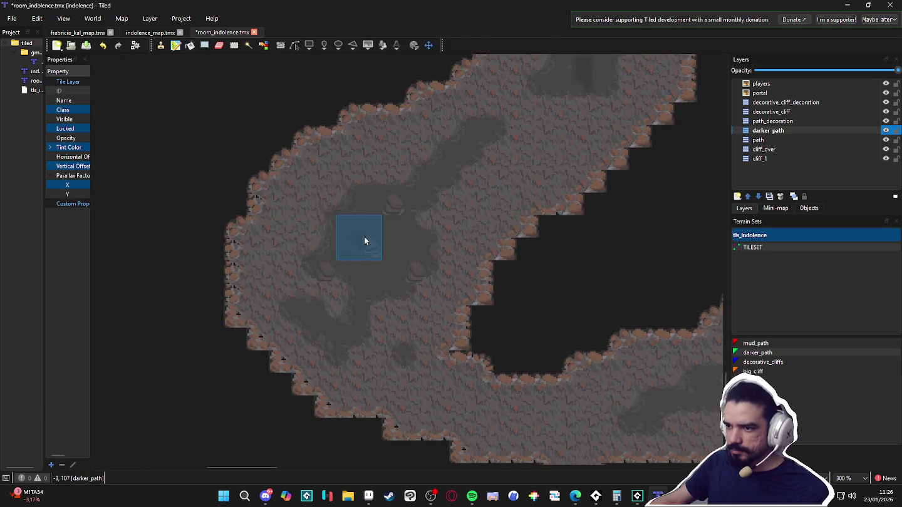
scroll(367, 282, "right", 5)
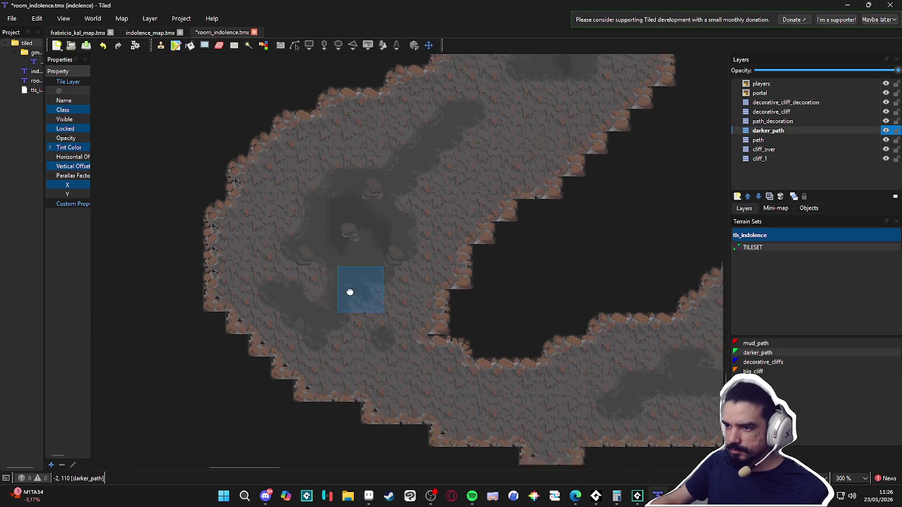
scroll(298, 285, "right", 6)
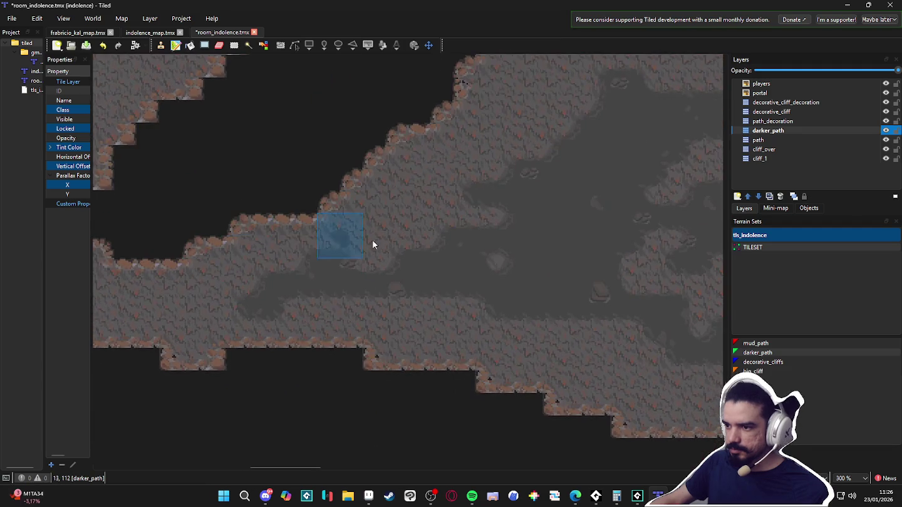
mouse_move(481, 227)
left_mouse_down()
mouse_move(393, 298)
mouse_move(414, 247)
left_mouse_up()
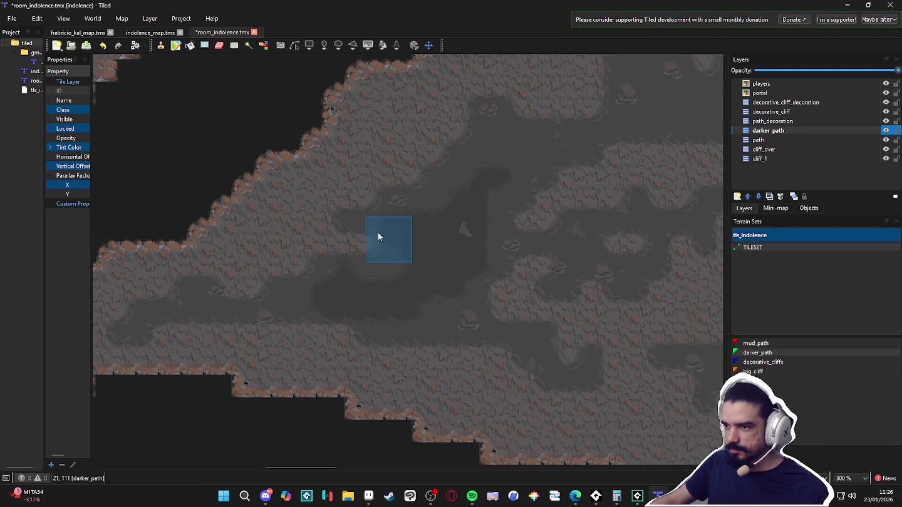
scroll(438, 313, "right", 1)
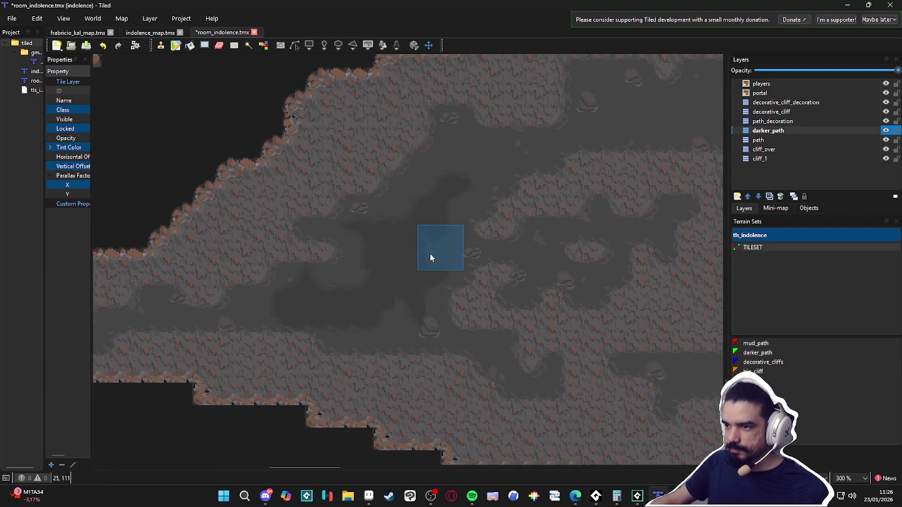
scroll(353, 266, "right", 10)
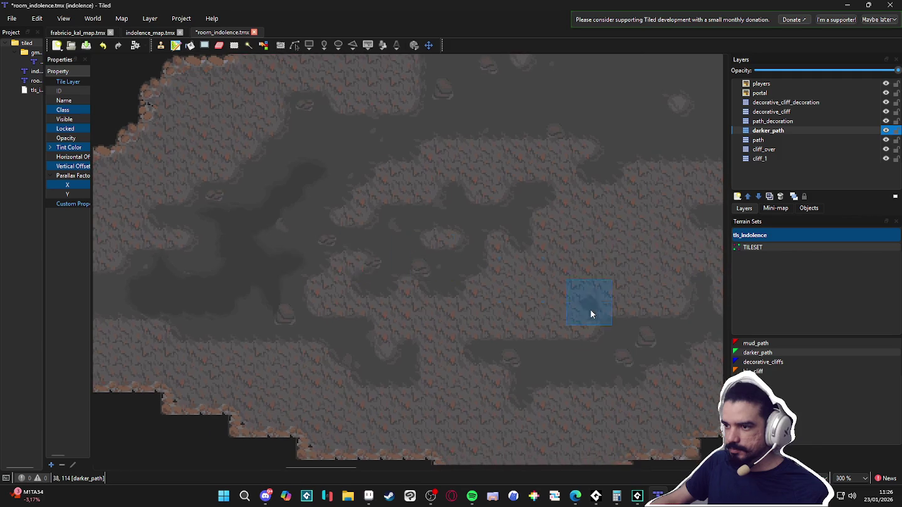
scroll(539, 292, "down", 4)
scroll(408, 313, "down", 2)
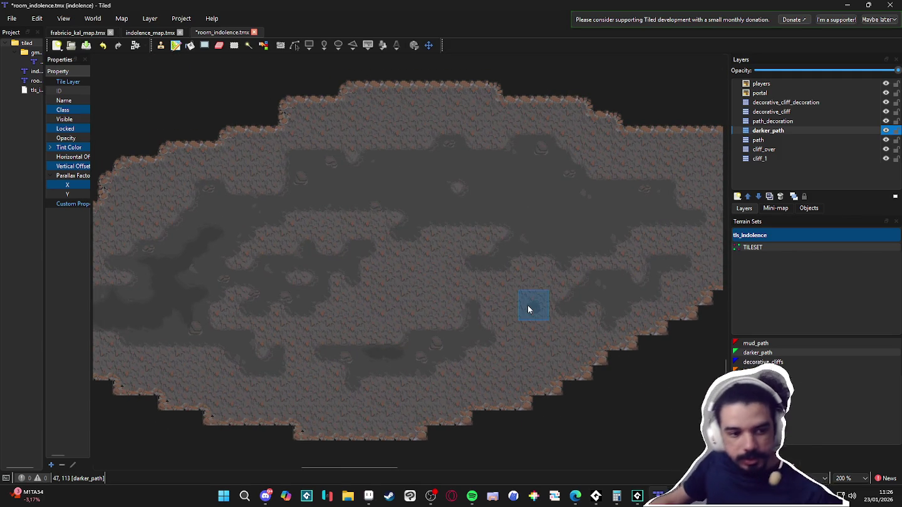
Paint a darker mud strip across the large chamber and extend it into the passage
mouse_move(345, 181)
left_mouse_down()
mouse_move(420, 178)
mouse_move(404, 175)
mouse_move(442, 197)
mouse_move(497, 202)
mouse_move(489, 185)
mouse_move(533, 213)
mouse_move(516, 187)
mouse_move(532, 196)
mouse_move(549, 233)
mouse_move(488, 211)
mouse_move(578, 230)
left_mouse_up()
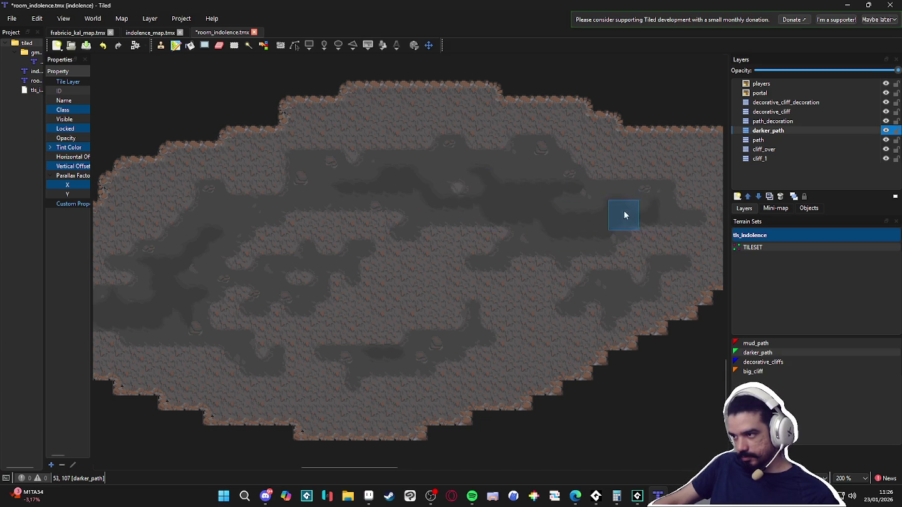
scroll(608, 265, "down", 2)
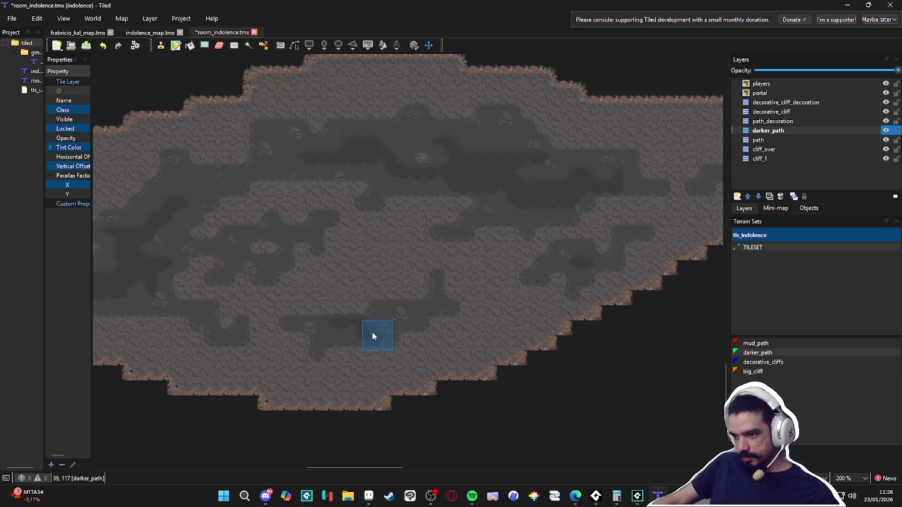
scroll(454, 315, "right", 5)
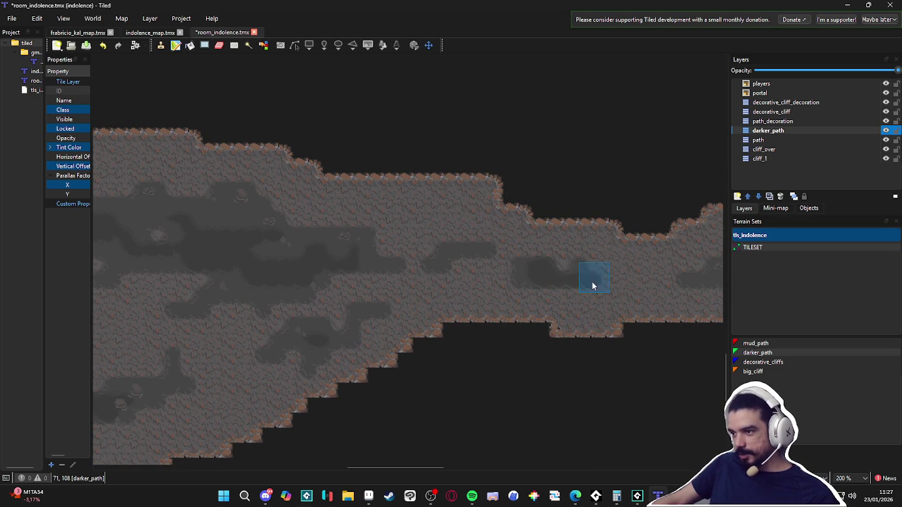
scroll(443, 301, "right", 10)
scroll(352, 318, "up", 3)
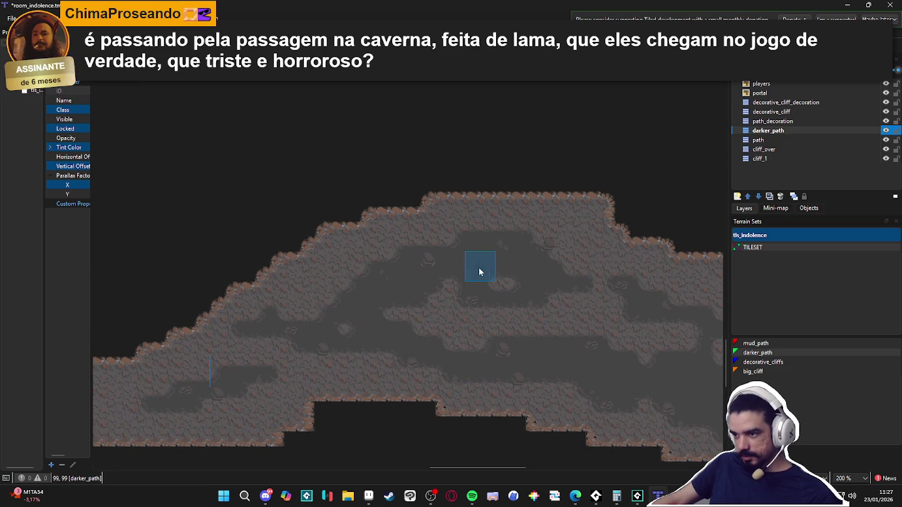
left_click(533, 270)
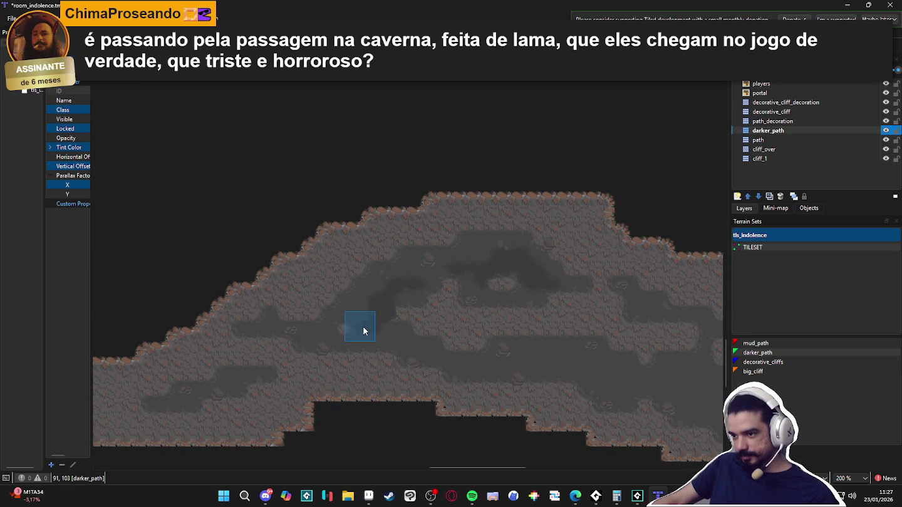
Pan to the cave's right-side corridor and paint darker mud in the vertical passage
scroll(352, 330, "right", 4)
scroll(350, 330, "down", 1)
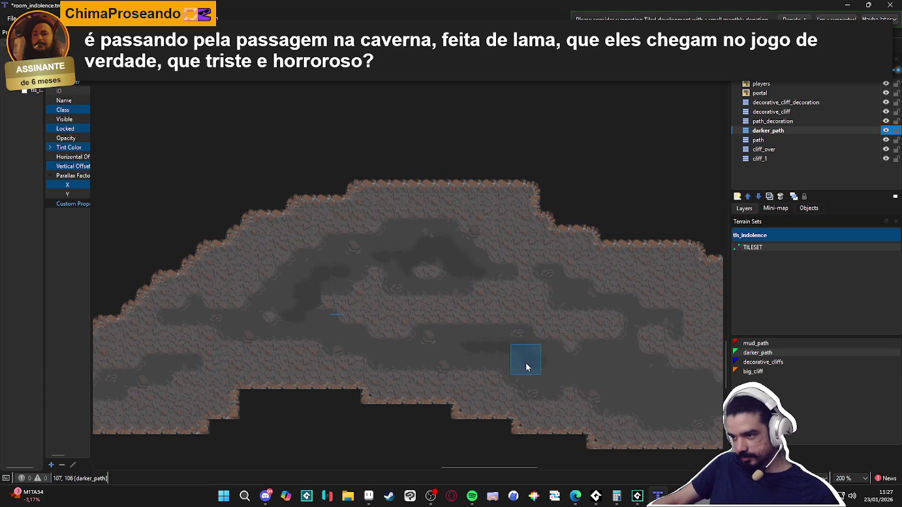
scroll(476, 360, "right", 3)
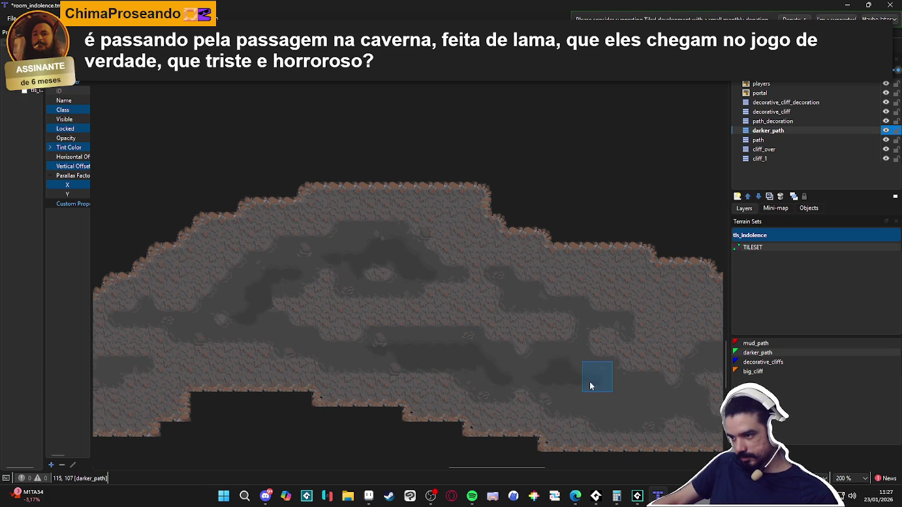
left_click_drag(588, 381, 445, 335)
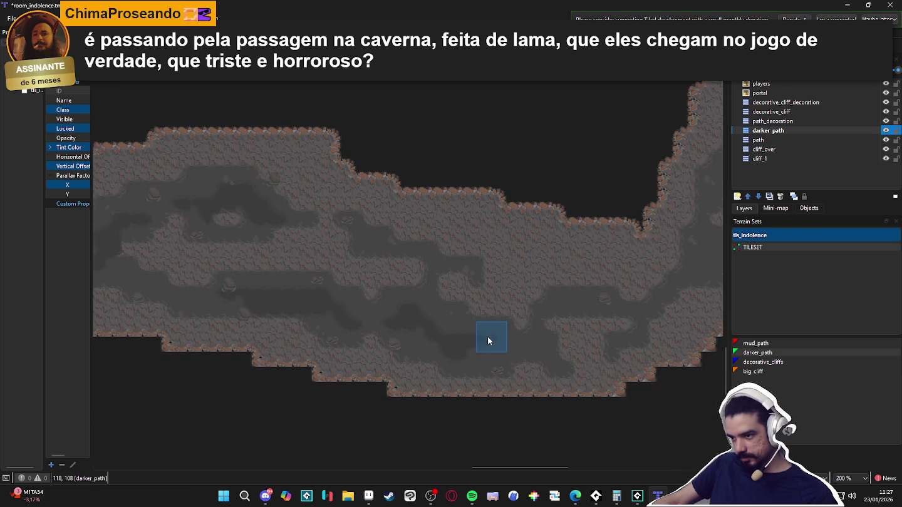
mouse_move(472, 347)
left_mouse_down()
mouse_move(441, 357)
mouse_move(375, 258)
mouse_move(330, 329)
left_mouse_up()
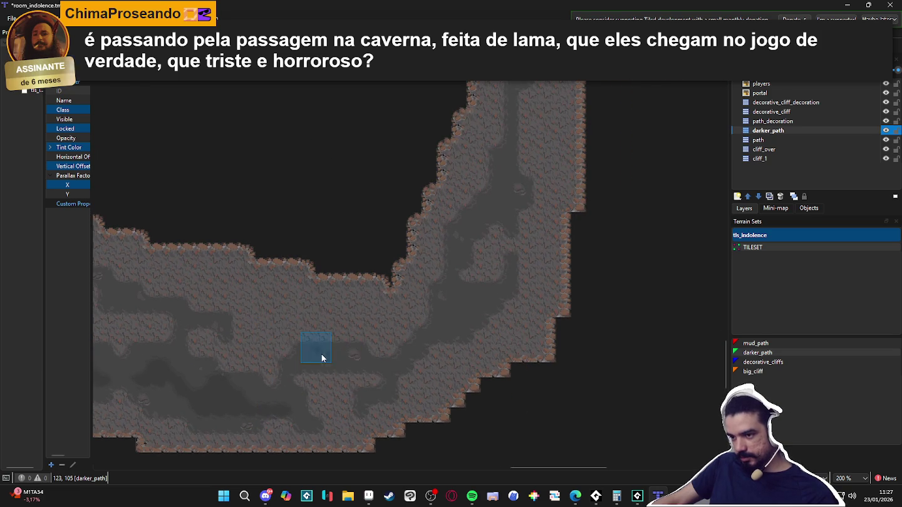
scroll(342, 363, "right", 2)
scroll(369, 356, "up", 3)
left_click(406, 367)
scroll(444, 358, "up", 2)
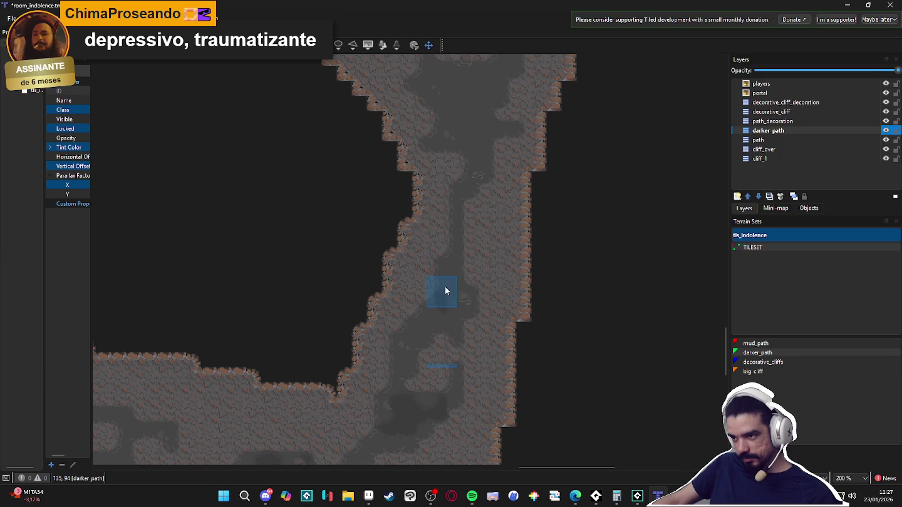
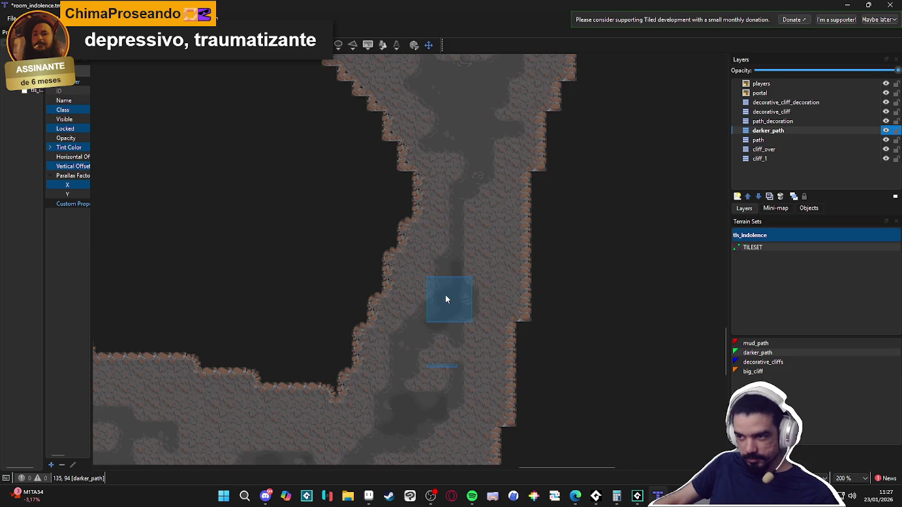
Review the darker_path patches across the map, then make decorative_cliff the active layer
scroll(445, 300, "down", 4)
scroll(325, 319, "down", 2)
scroll(230, 295, "up", 4)
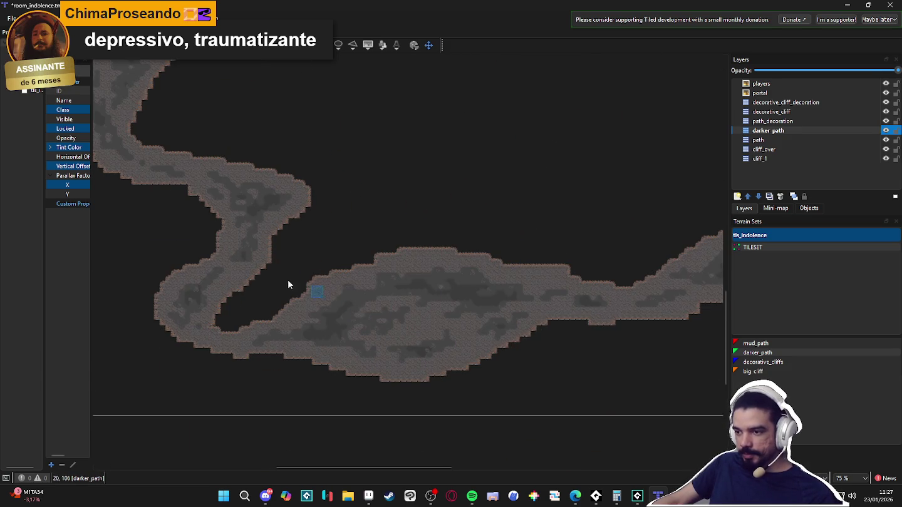
scroll(370, 310, "up", 10)
scroll(341, 174, "up", 3)
scroll(378, 231, "down", 2)
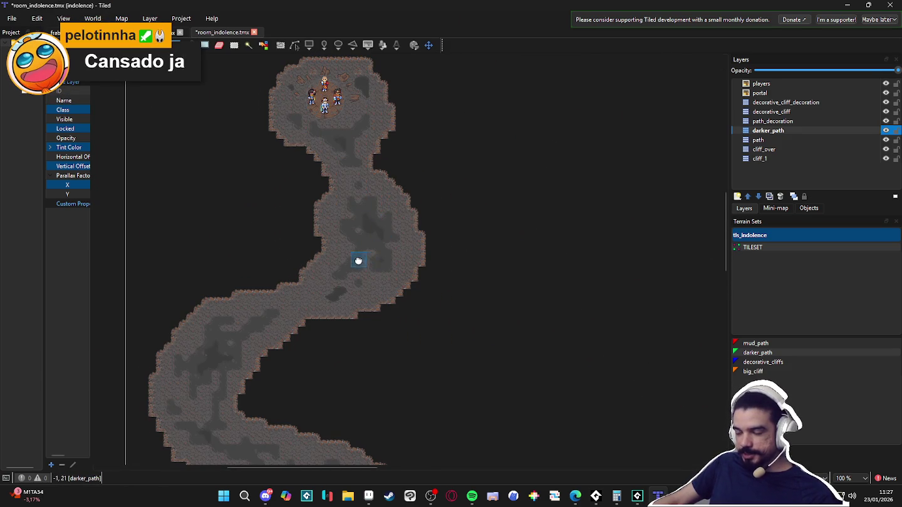
scroll(354, 144, "down", 8)
scroll(301, 383, "up", 8)
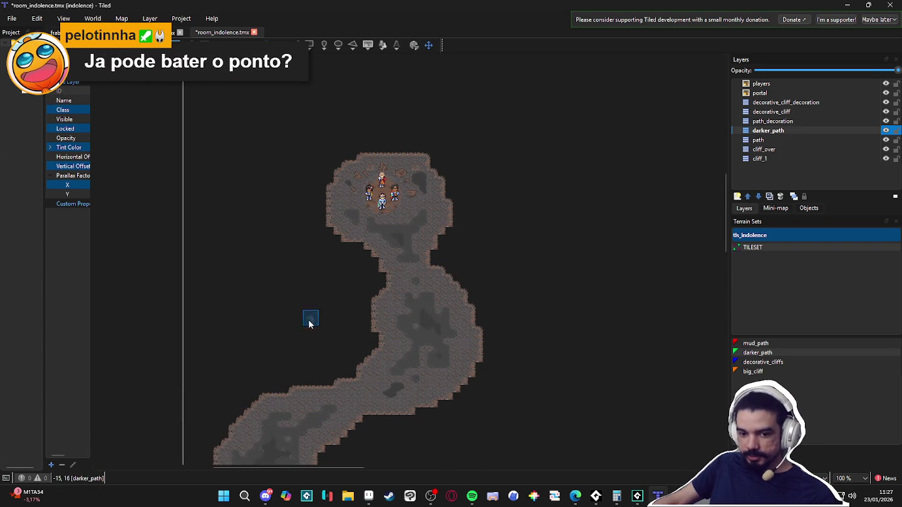
scroll(402, 352, "down", 3)
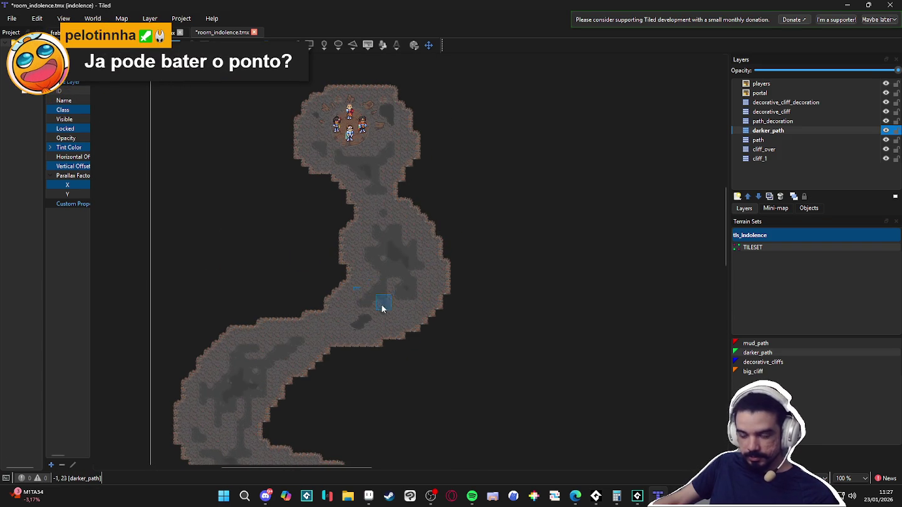
scroll(378, 298, "down", 1)
scroll(397, 362, "down", 1)
scroll(361, 209, "up", 1)
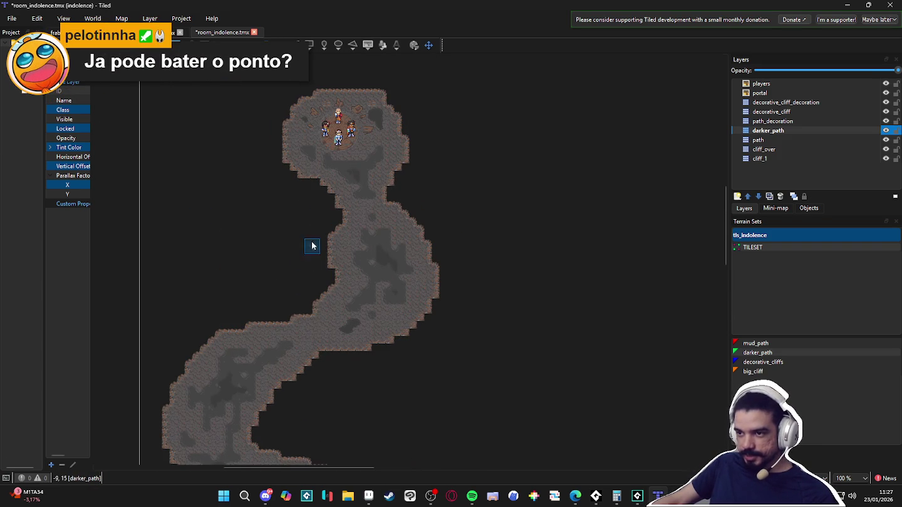
scroll(240, 404, "down", 2)
scroll(362, 357, "up", 2)
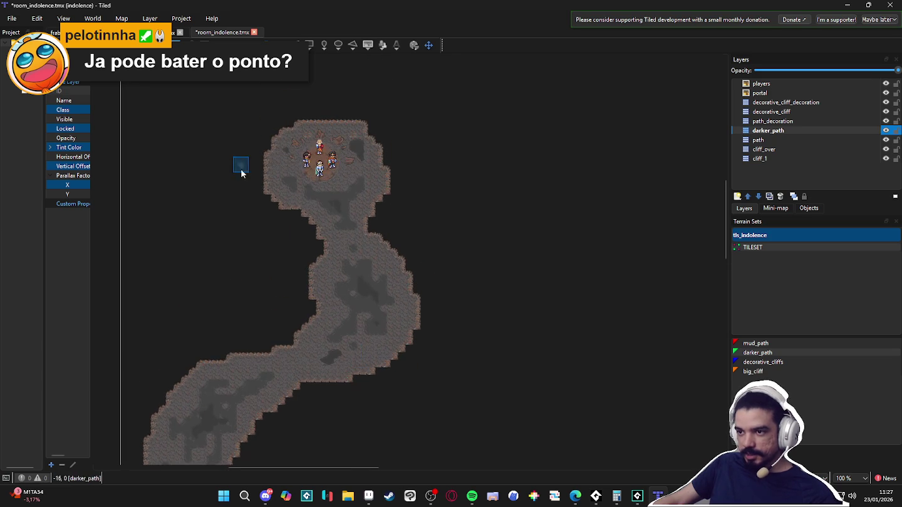
scroll(263, 148, "up", 2)
scroll(308, 326, "down", 15)
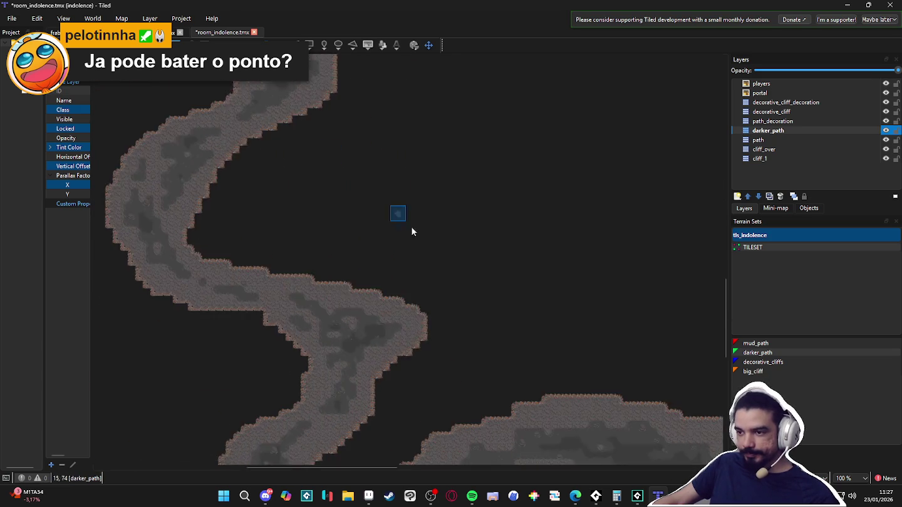
scroll(329, 234, "down", 3)
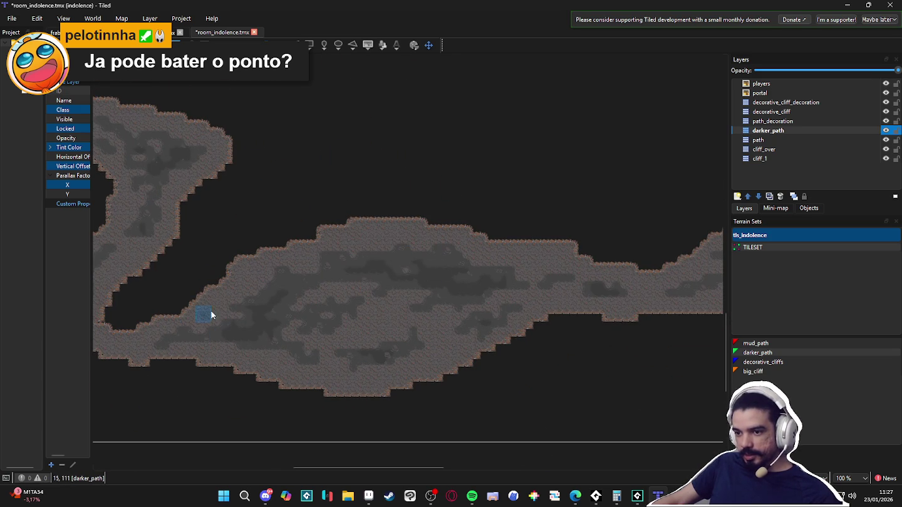
scroll(389, 316, "up", 1)
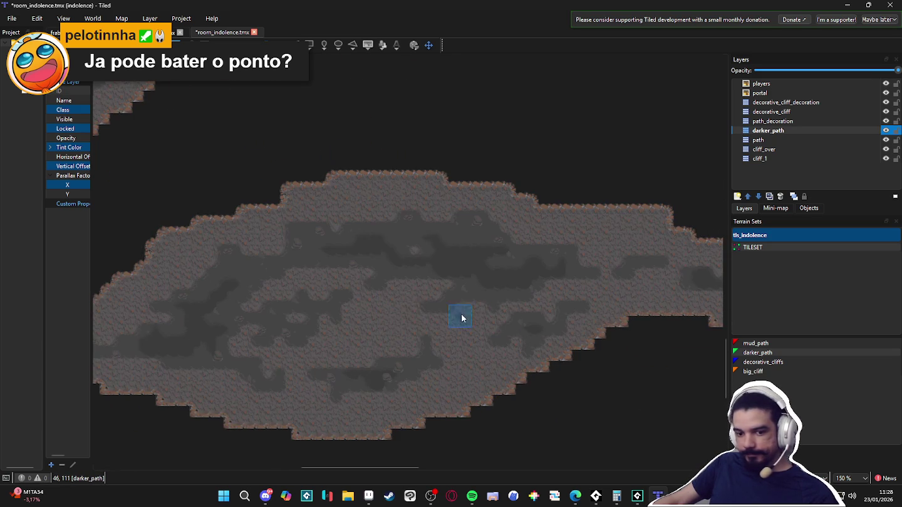
scroll(473, 318, "right", 1)
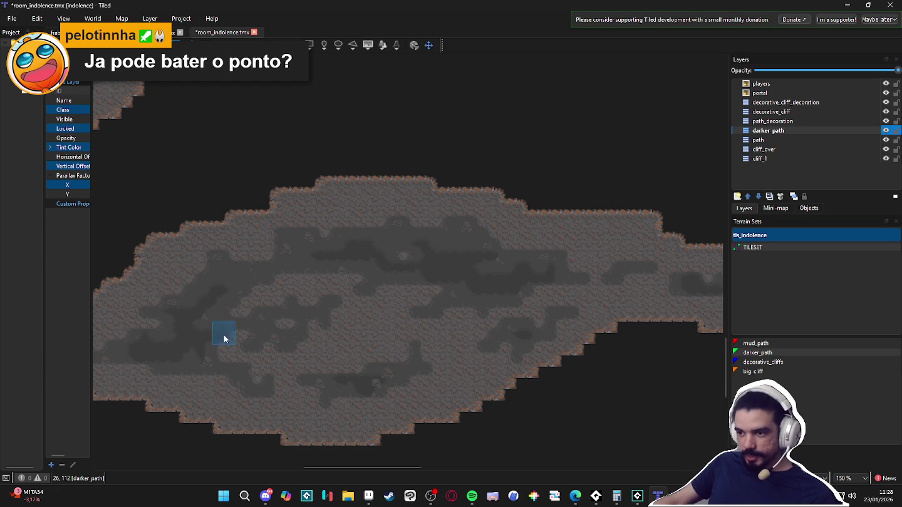
scroll(386, 309, "down", 1)
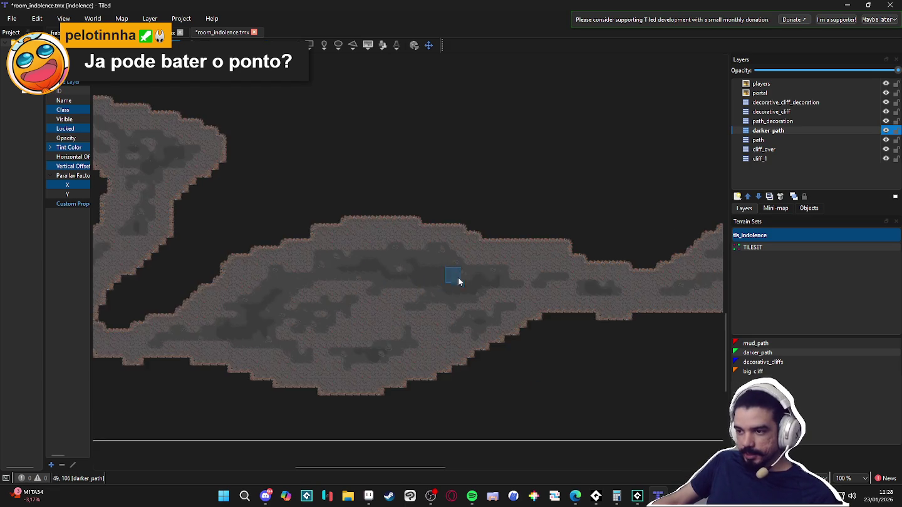
scroll(442, 283, "down", 5)
scroll(232, 344, "up", 15)
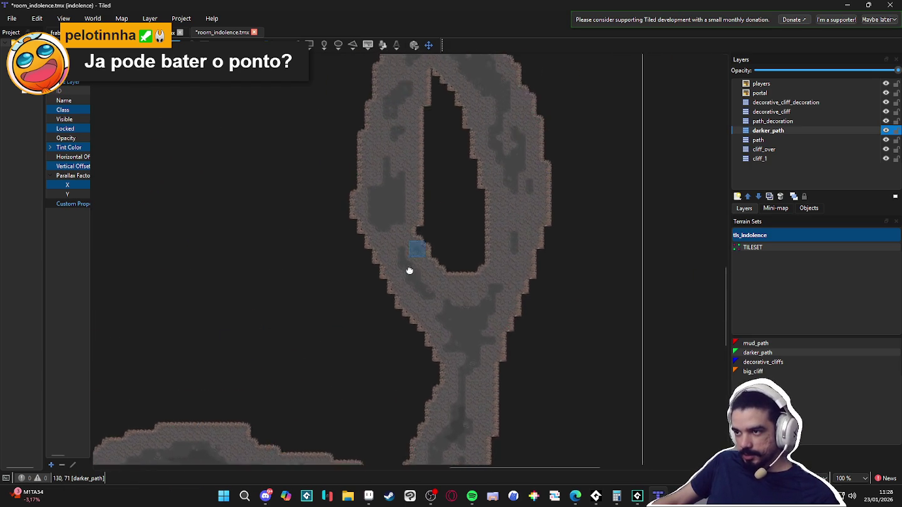
scroll(459, 200, "down", 2)
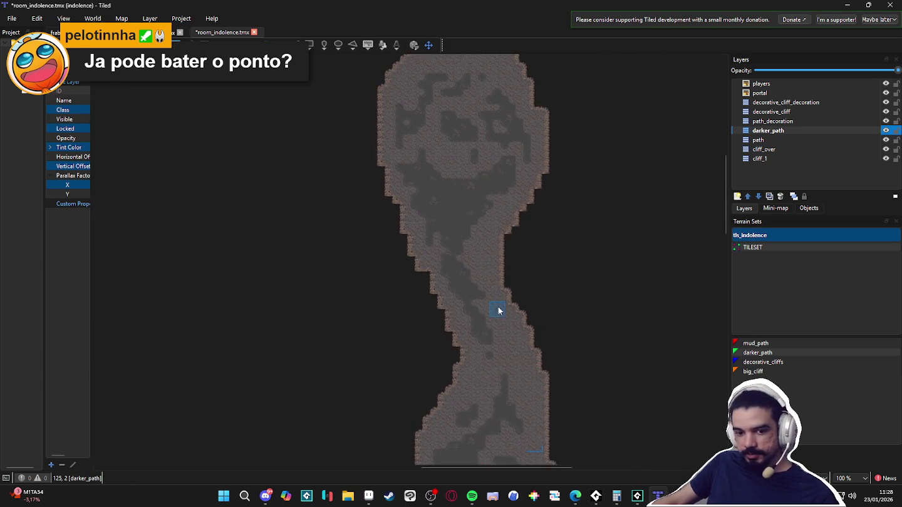
scroll(451, 346, "down", 3)
scroll(404, 244, "up", 1)
scroll(392, 131, "down", 2)
scroll(517, 204, "down", 3)
scroll(536, 349, "up", 2)
scroll(536, 348, "up", 2)
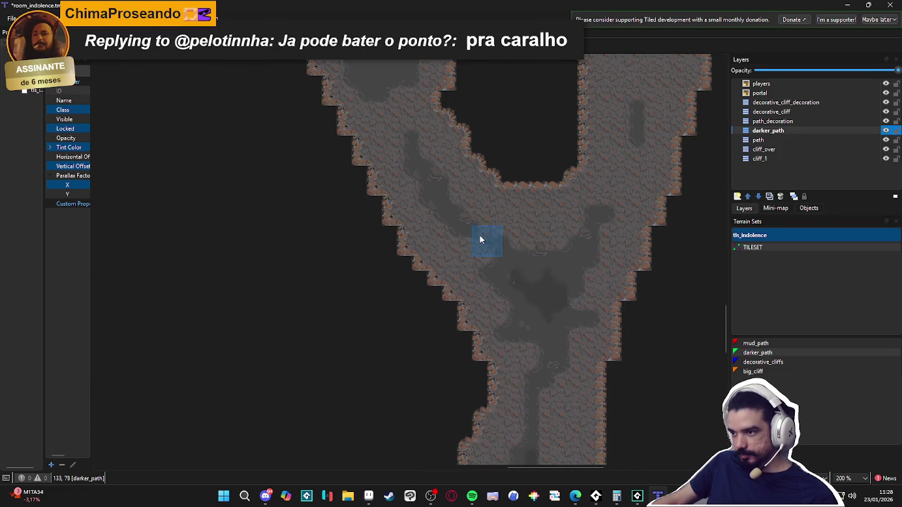
scroll(487, 250, "down", 5)
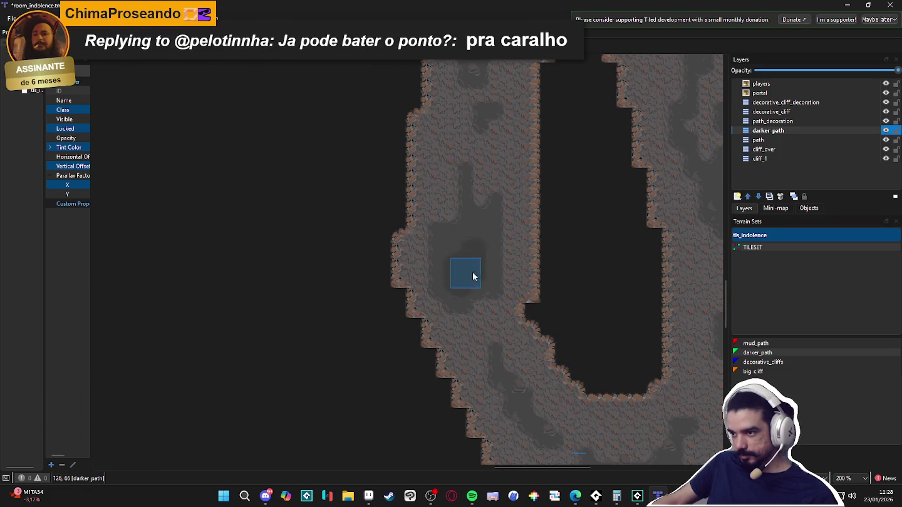
scroll(498, 175, "up", 5)
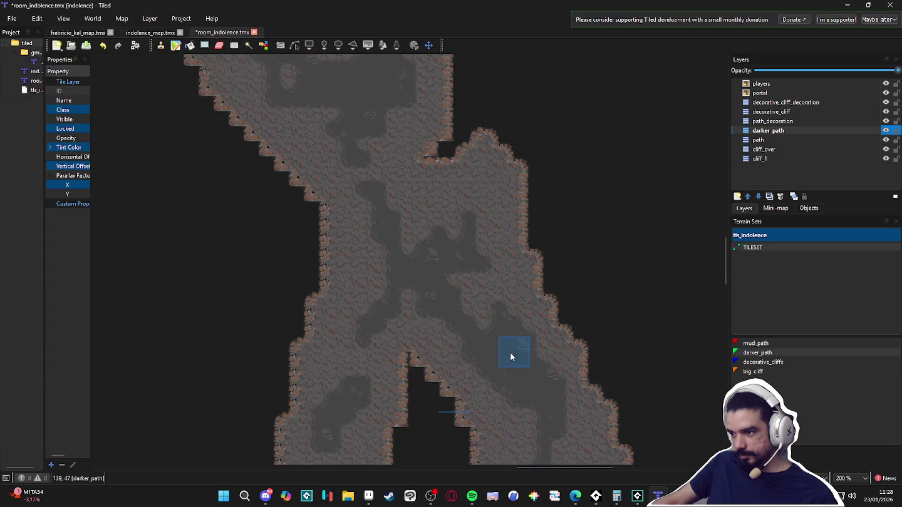
scroll(526, 376, "up", 3)
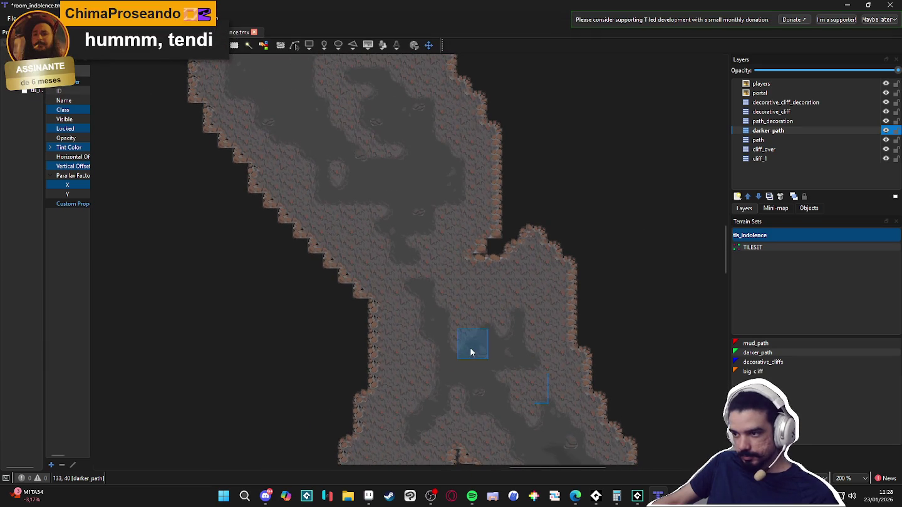
scroll(451, 358, "up", 3)
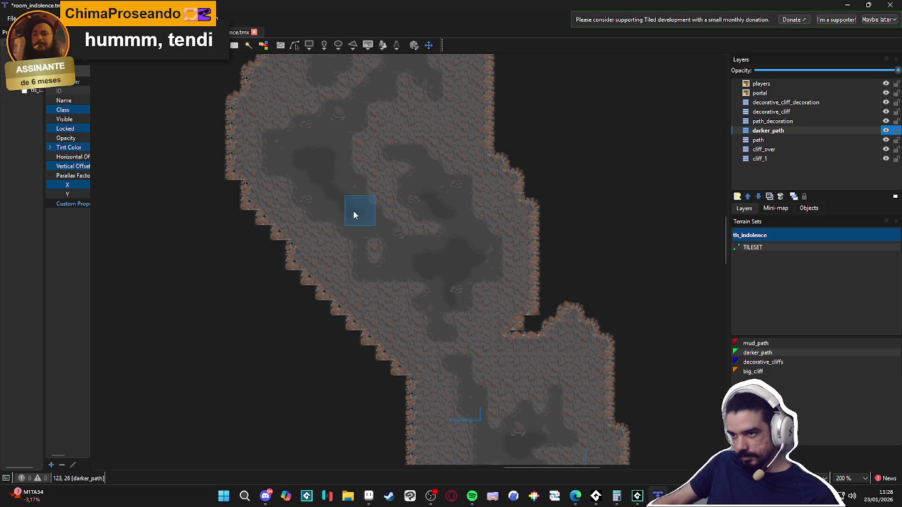
scroll(353, 210, "up", 5)
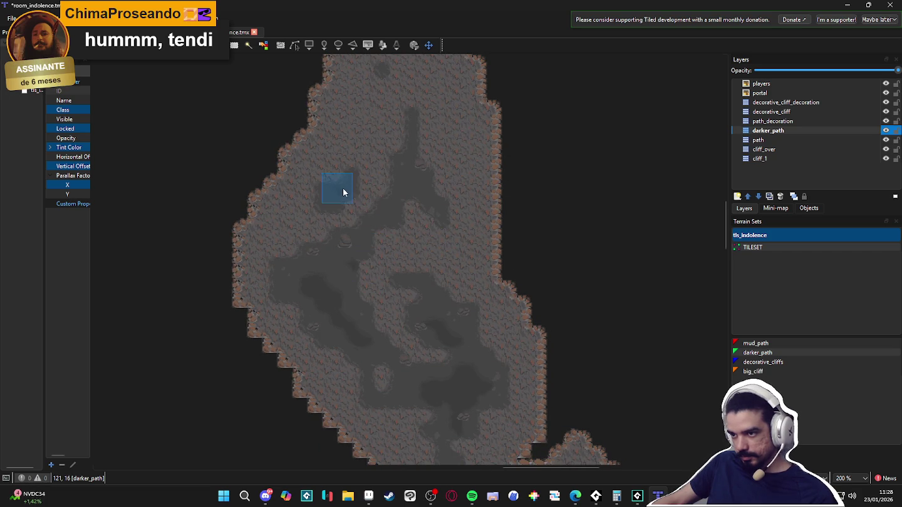
scroll(391, 313, "up", 7)
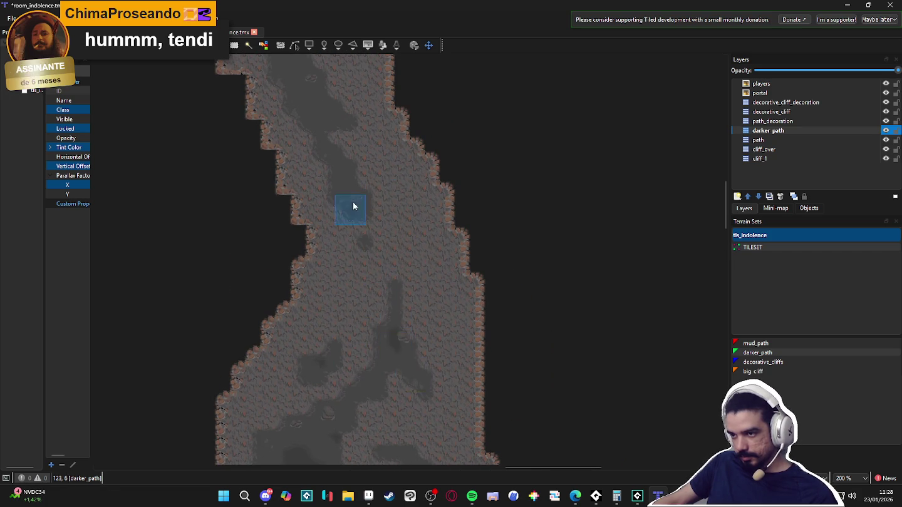
scroll(362, 234, "up", 7)
scroll(349, 200, "up", 7)
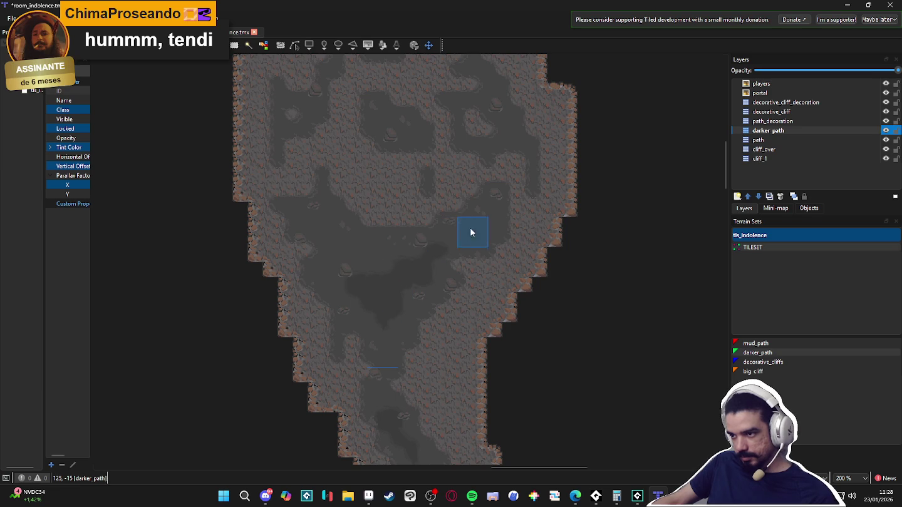
scroll(395, 245, "up", 5)
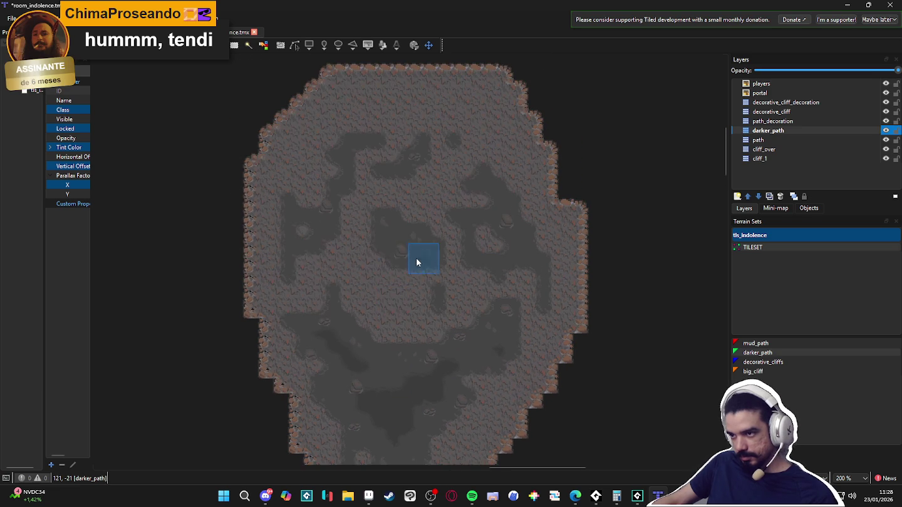
scroll(410, 244, "down", 3)
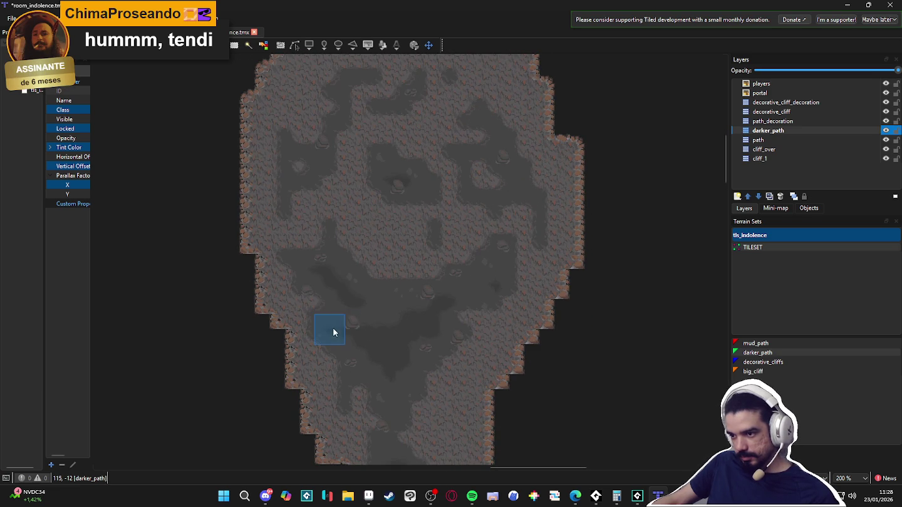
scroll(376, 356, "down", 5)
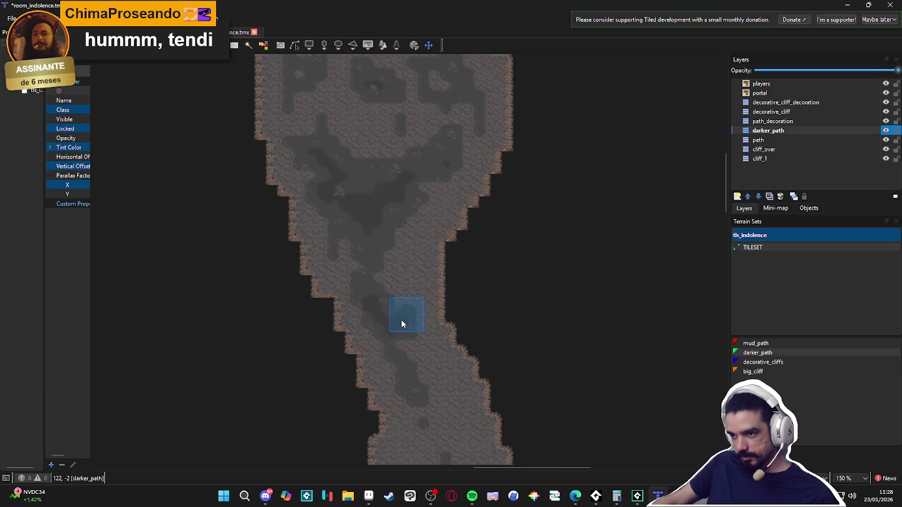
scroll(413, 312, "down", 1)
scroll(421, 307, "down", 5)
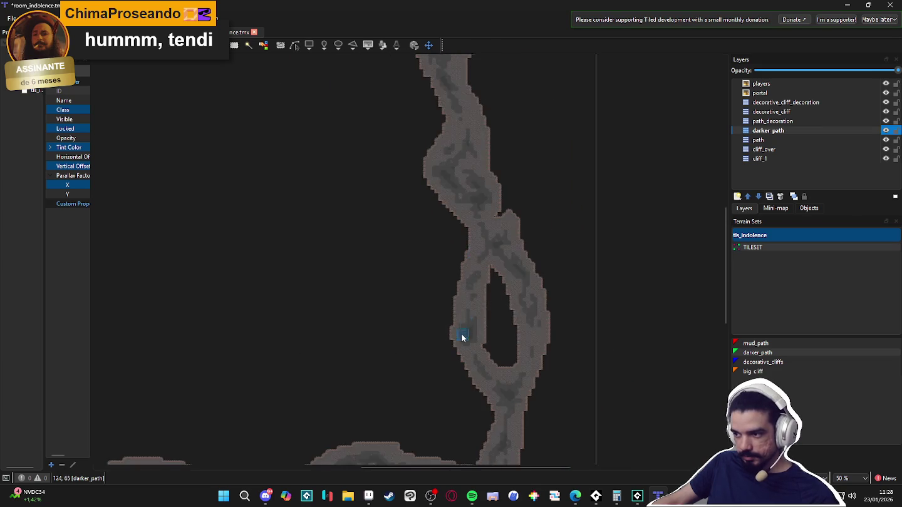
scroll(317, 354, "up", 3)
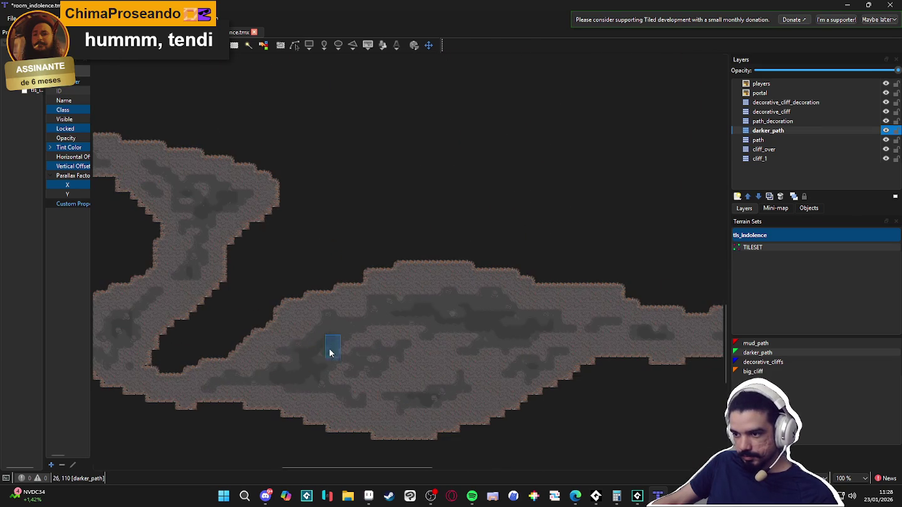
scroll(324, 299, "up", 2)
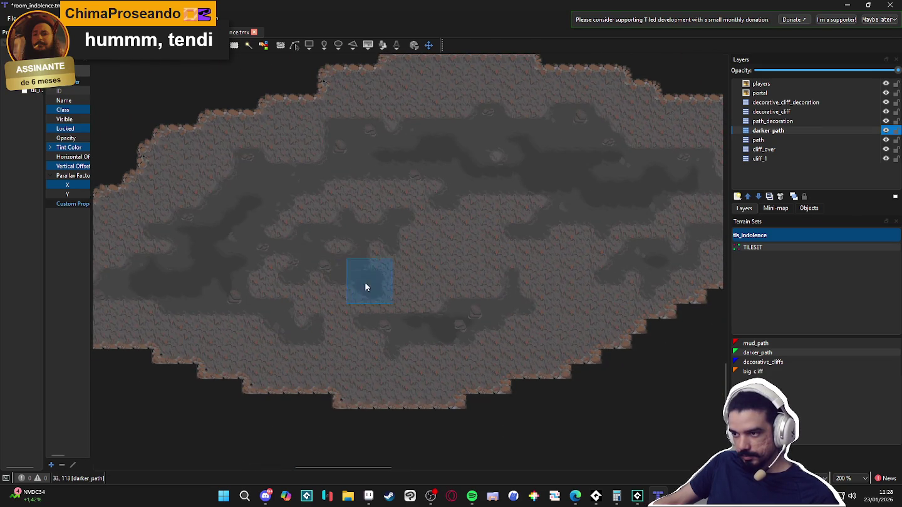
scroll(357, 281, "down", 3)
scroll(219, 253, "up", 1)
scroll(326, 305, "up", 2)
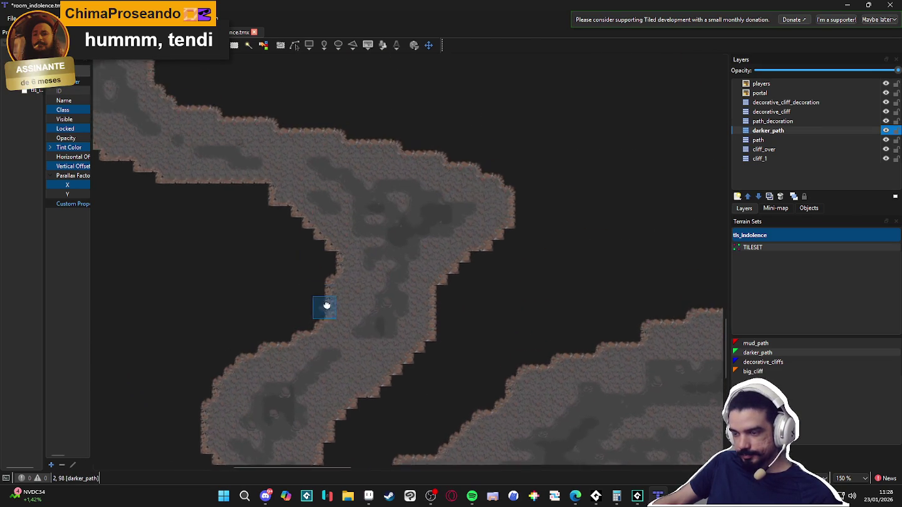
scroll(326, 304, "up", 10)
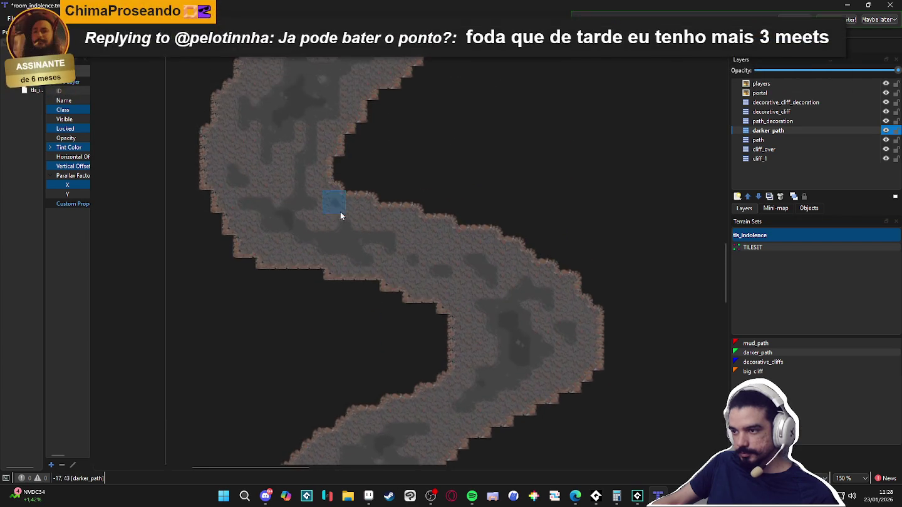
left_click(776, 113)
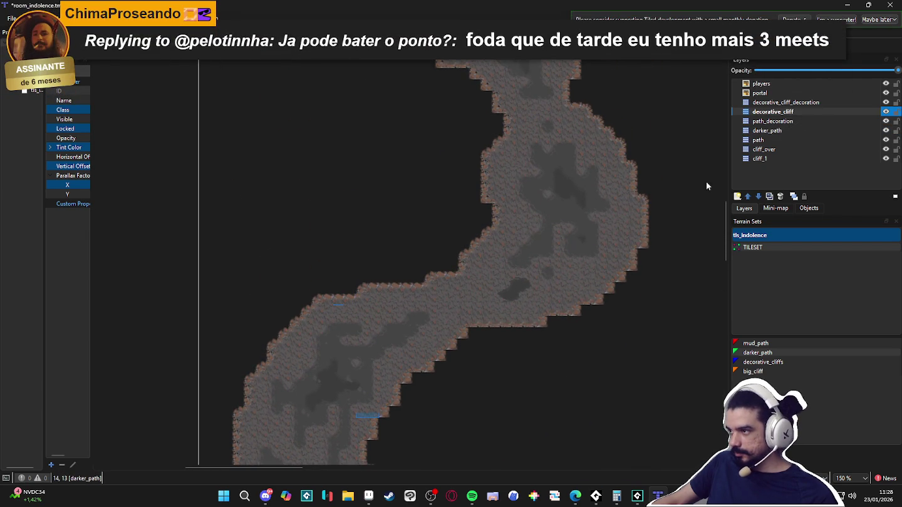
Choose the decorative_cliffs terrain for the terrain brush
scroll(392, 314, "down", 2)
scroll(336, 161, "up", 2)
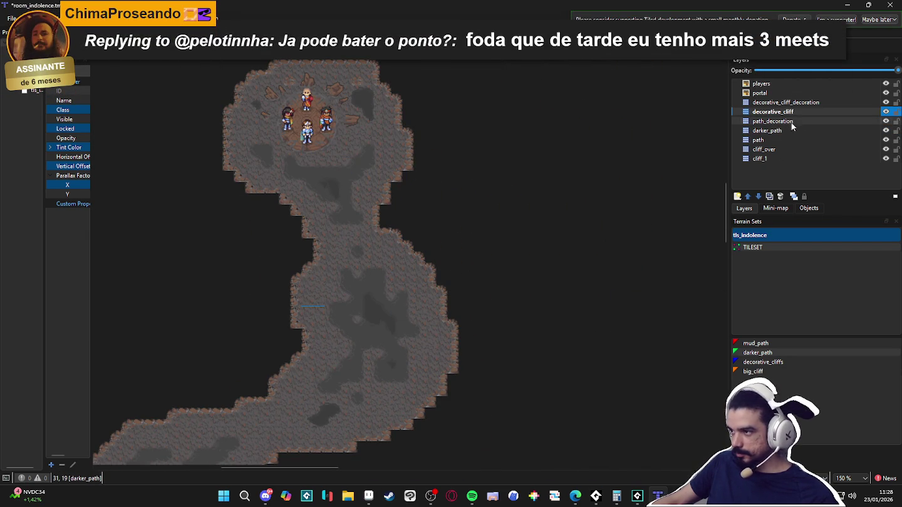
left_click(762, 362)
scroll(416, 352, "down", 2)
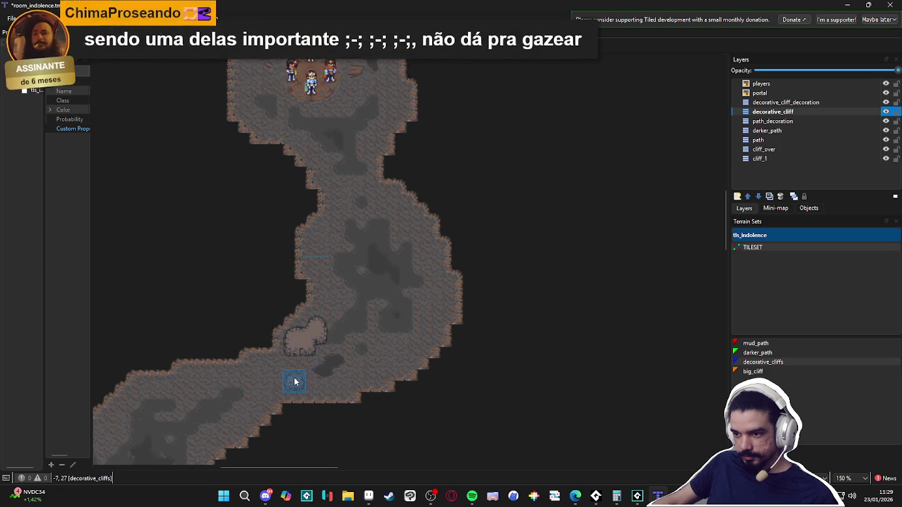
scroll(295, 343, "down", 10)
scroll(295, 221, "up", 1)
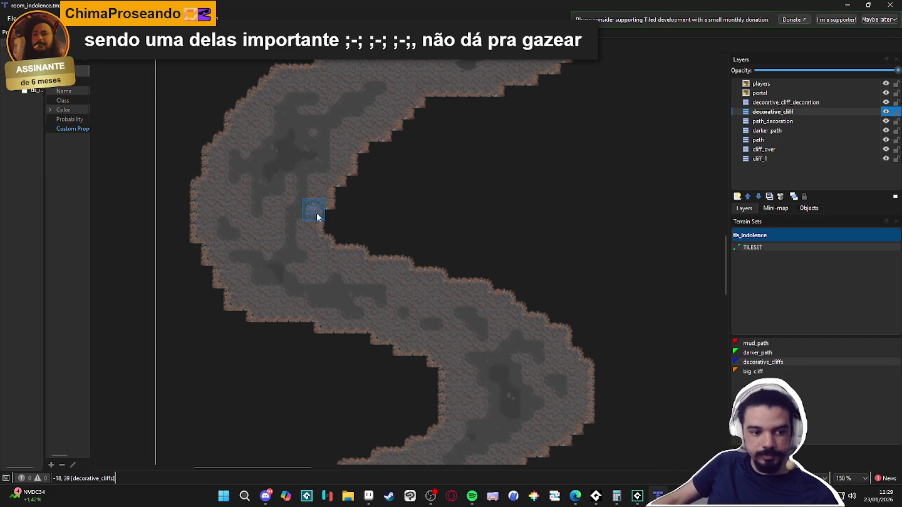
Paint cliff chunks along the inner wall of the winding cave path
mouse_move(433, 292)
left_mouse_down()
mouse_move(413, 288)
mouse_move(423, 277)
mouse_move(391, 271)
left_mouse_up()
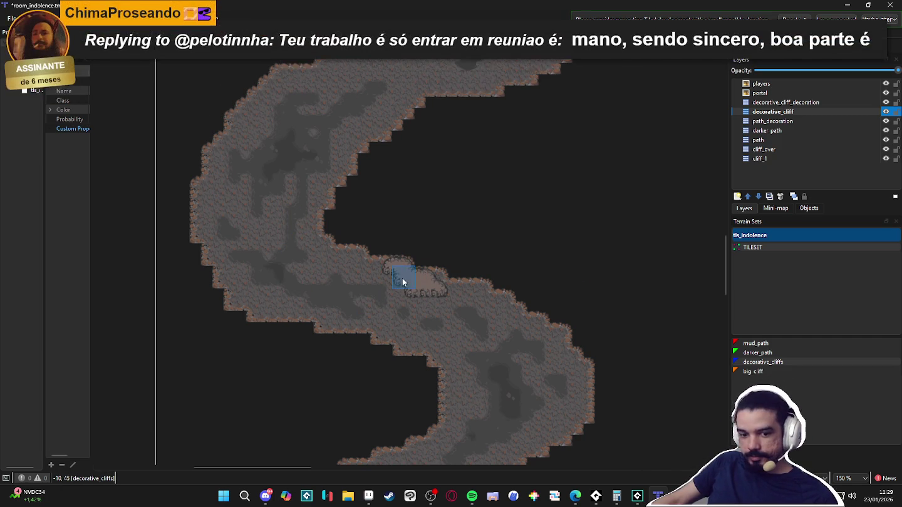
mouse_move(429, 297)
left_mouse_down()
mouse_move(412, 238)
mouse_move(421, 246)
left_mouse_up()
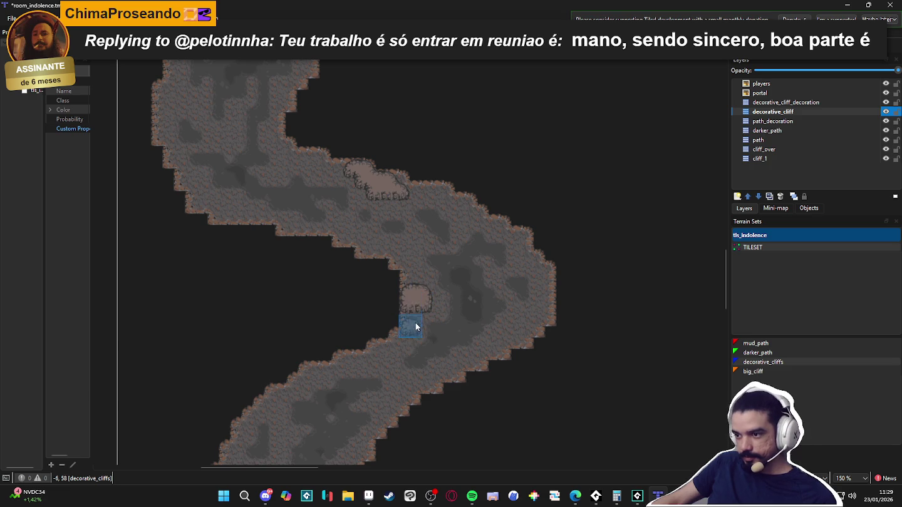
left_click_drag(407, 353, 397, 314)
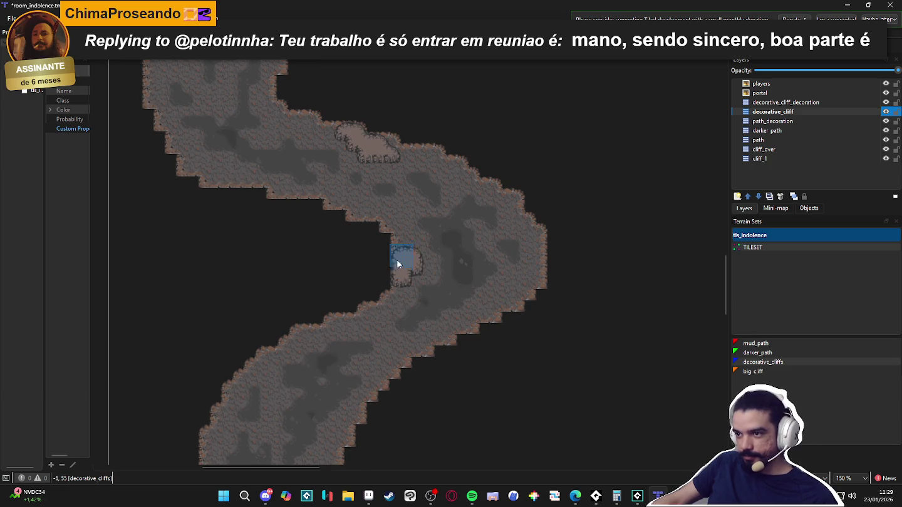
scroll(403, 267, "down", 3)
scroll(349, 217, "up", 2)
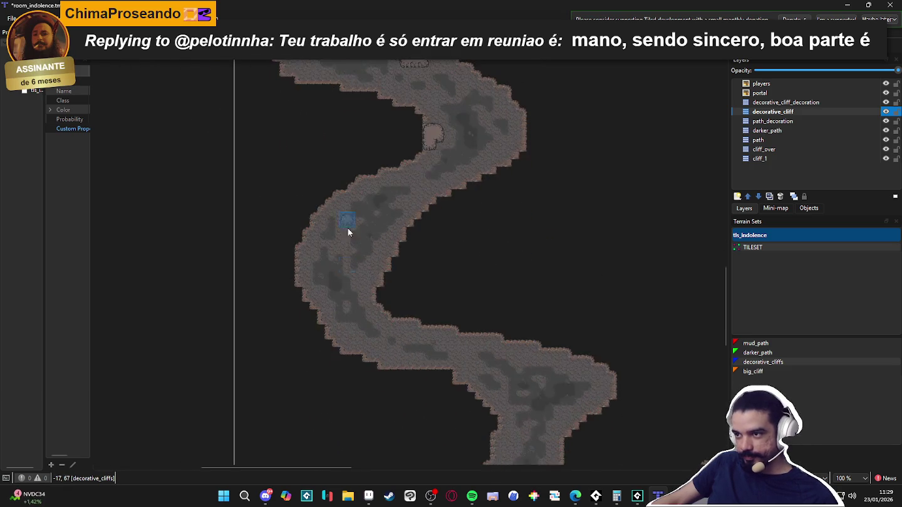
scroll(366, 255, "up", 2)
scroll(429, 347, "down", 1)
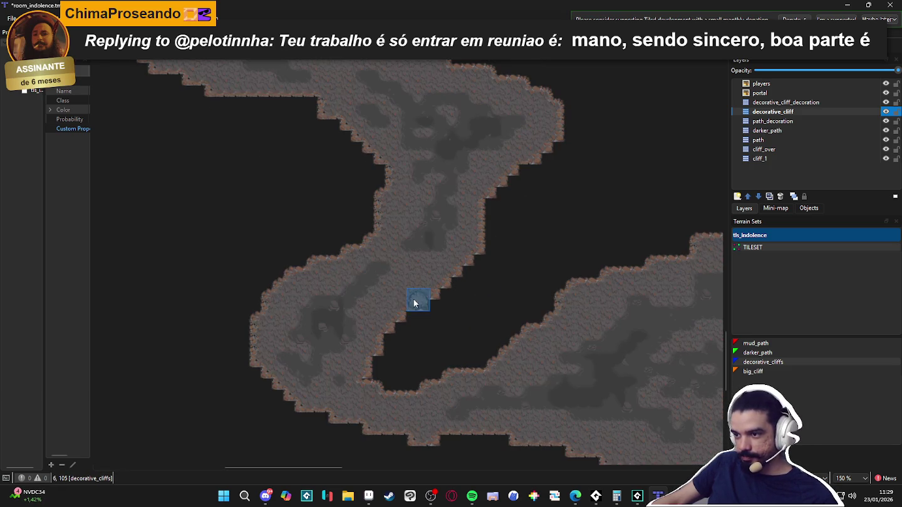
left_click(410, 297)
scroll(424, 279, "down", 1)
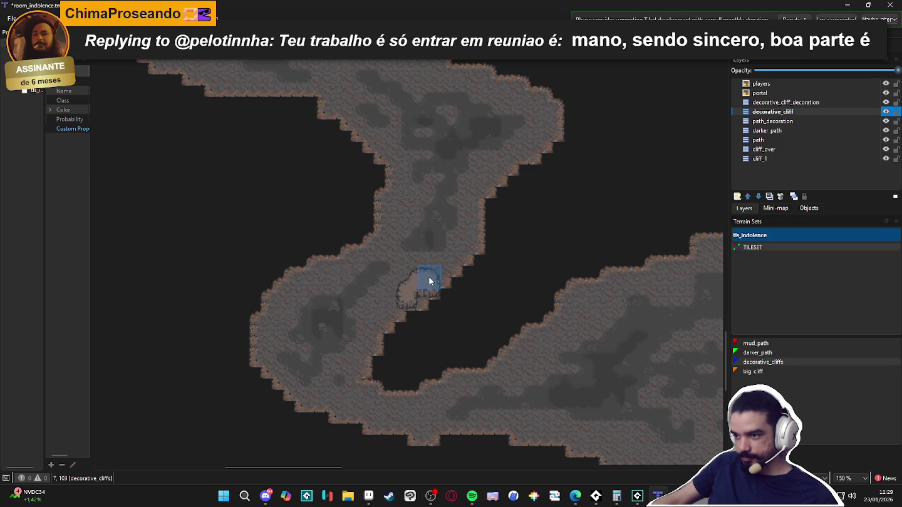
scroll(426, 280, "down", 2)
scroll(431, 318, "up", 1)
scroll(379, 330, "down", 1)
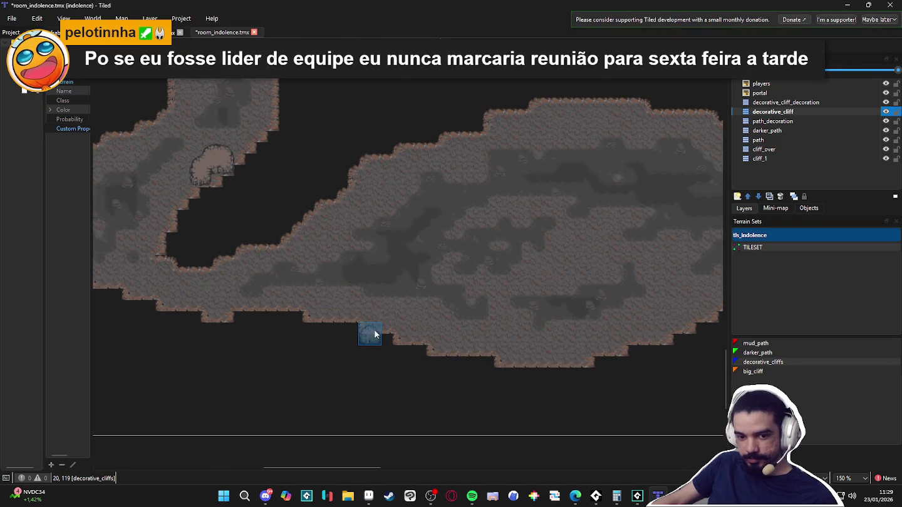
scroll(401, 302, "up", 1)
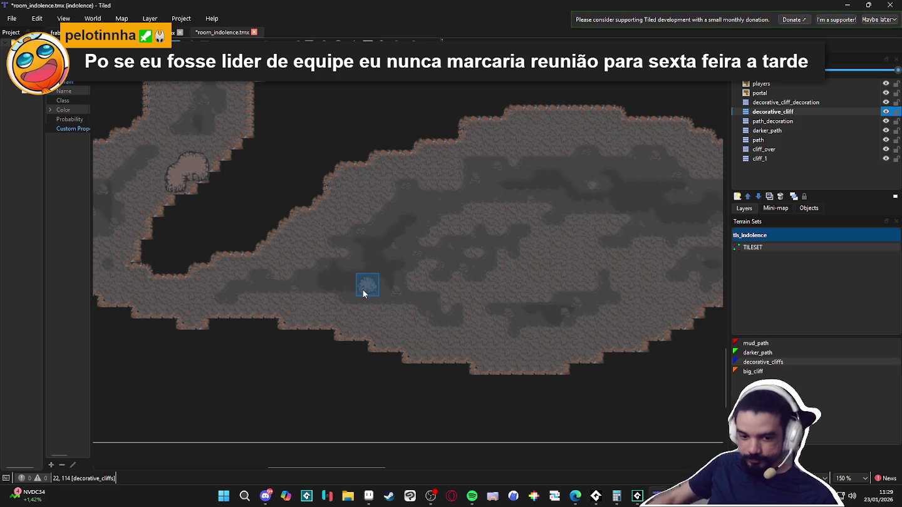
scroll(298, 319, "down", 1)
scroll(524, 254, "up", 1)
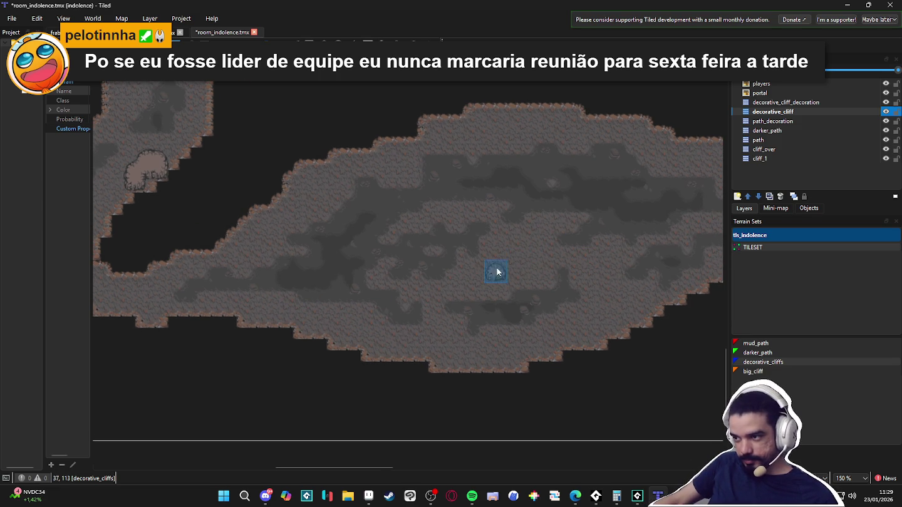
Paint cliff chunks in the chamber and along its lower wall, undoing the misplaced strokes
left_click_drag(493, 275, 526, 271)
left_click_drag(477, 286, 538, 258)
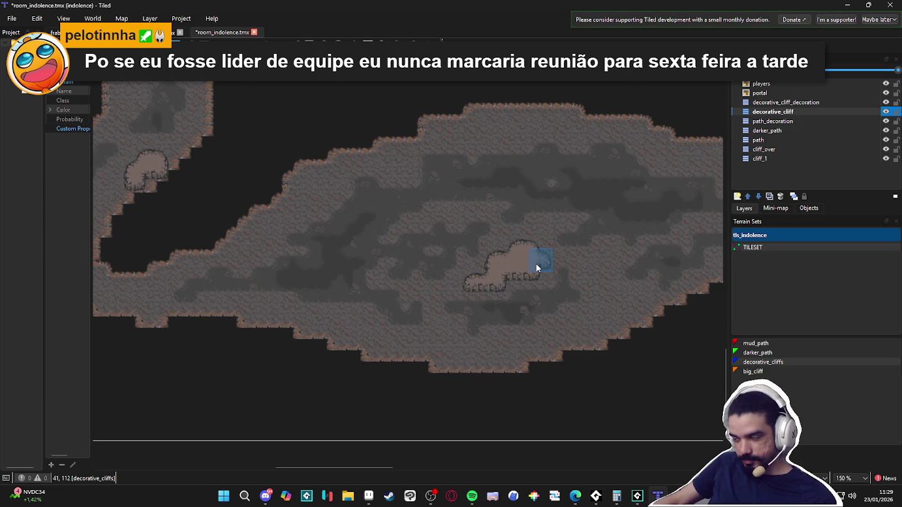
scroll(429, 306, "down", 1)
left_click_drag(428, 306, 457, 316)
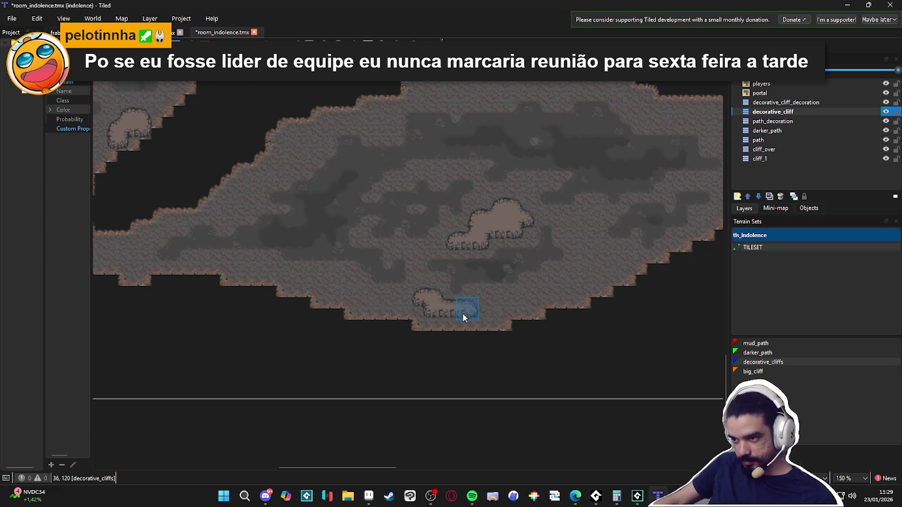
left_click_drag(387, 299, 330, 280)
scroll(404, 284, "up", 2)
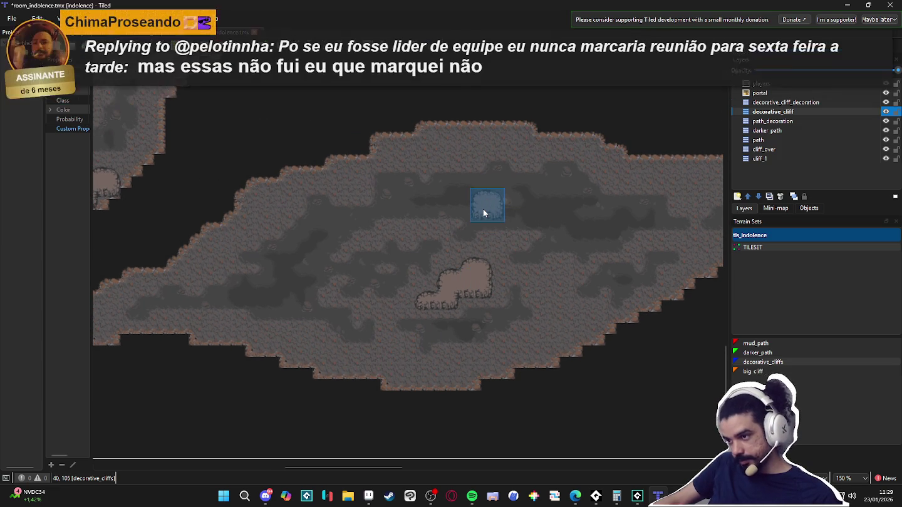
key("ctrl+z")
key("ctrl+z")
key("ctrl+z")
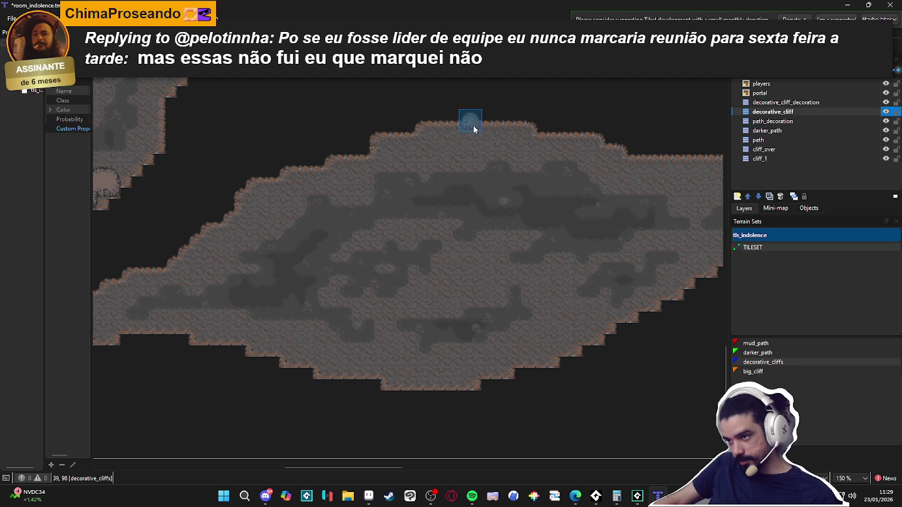
Add cliff bumps along the chamber's top wall and on the upper-left wall
left_click(449, 146)
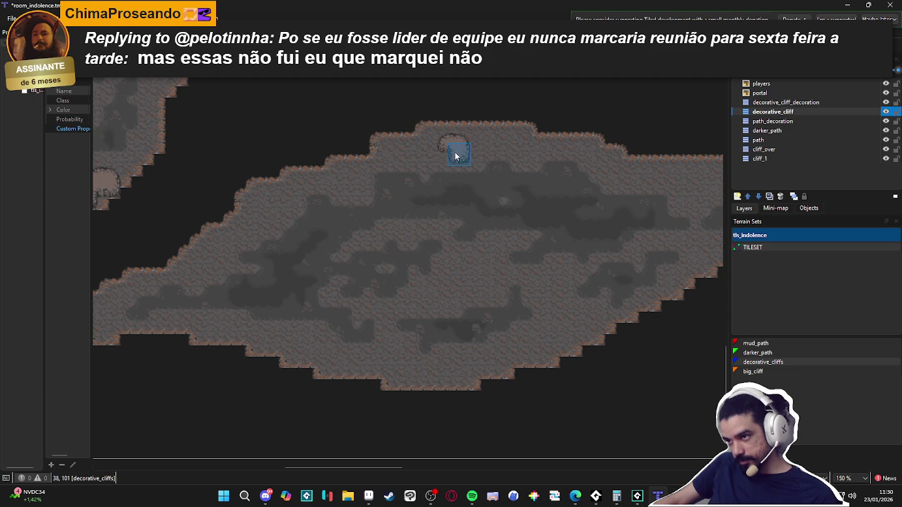
left_click(478, 145)
left_click_drag(445, 167, 423, 165)
scroll(325, 186, "left", 1)
left_click(369, 182)
scroll(361, 181, "left", 1)
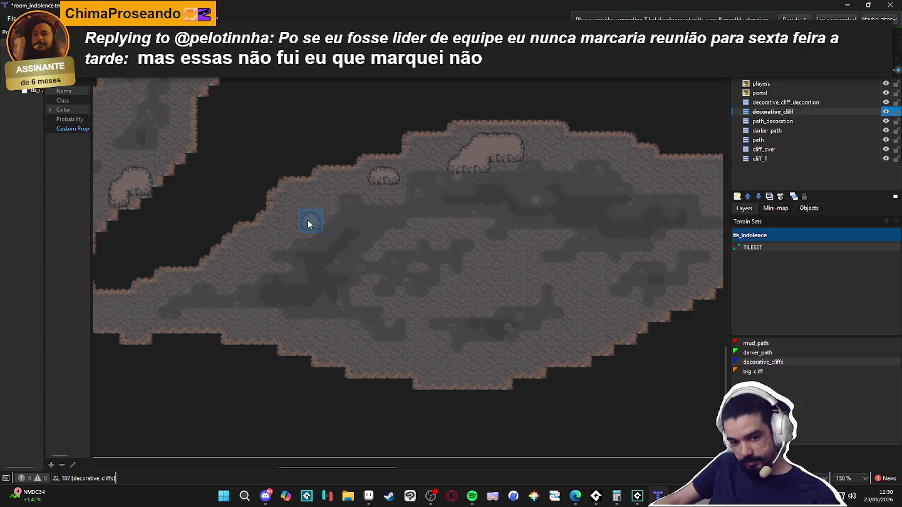
scroll(308, 225, "down", 1)
left_click(293, 189)
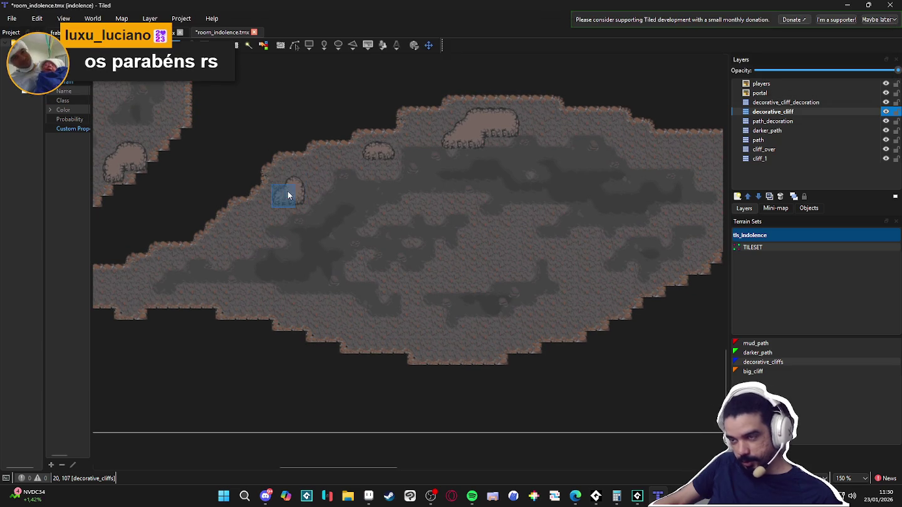
left_click(297, 174)
scroll(257, 227, "down", 2)
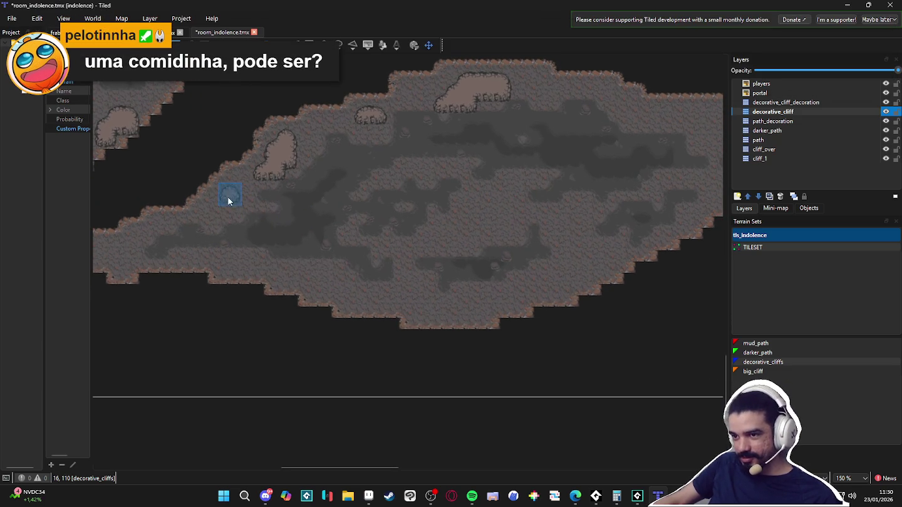
scroll(369, 245, "right", 3)
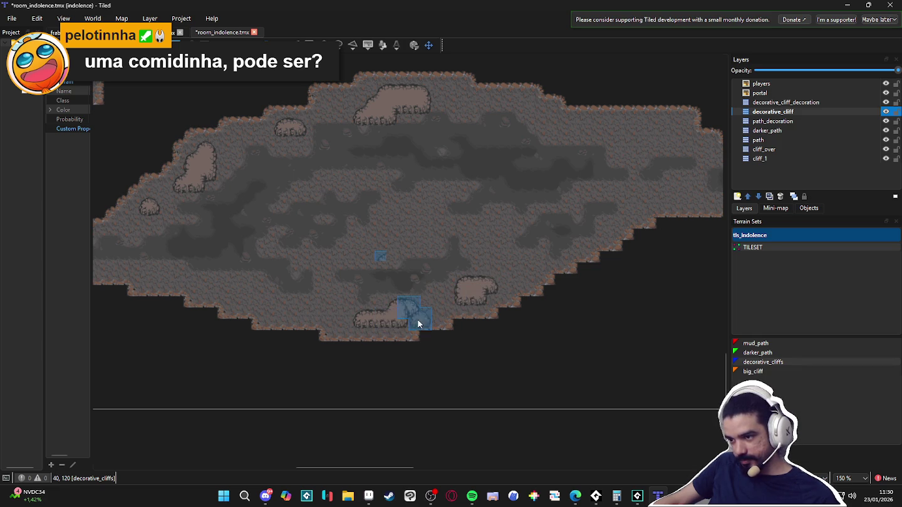
scroll(470, 268, "up", 4)
scroll(373, 316, "right", 6)
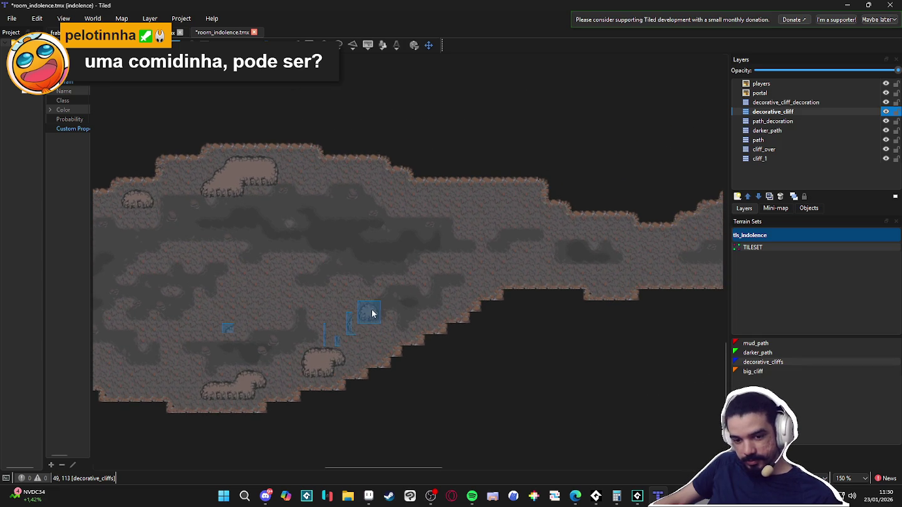
scroll(429, 281, "up", 1)
Stamp three cliff rock chunks along the horizontal corridor's upper wall
scroll(466, 226, "right", 2)
left_click(481, 207)
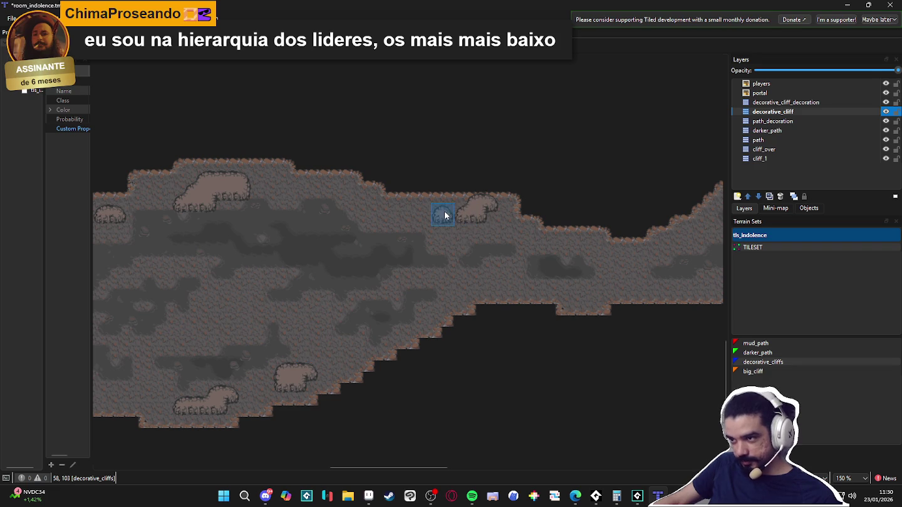
scroll(441, 213, "right", 1)
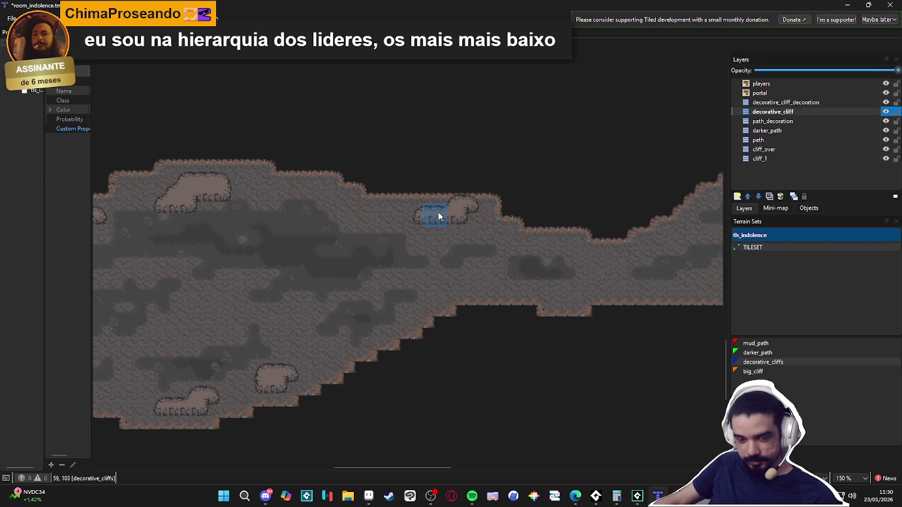
scroll(479, 211, "right", 10)
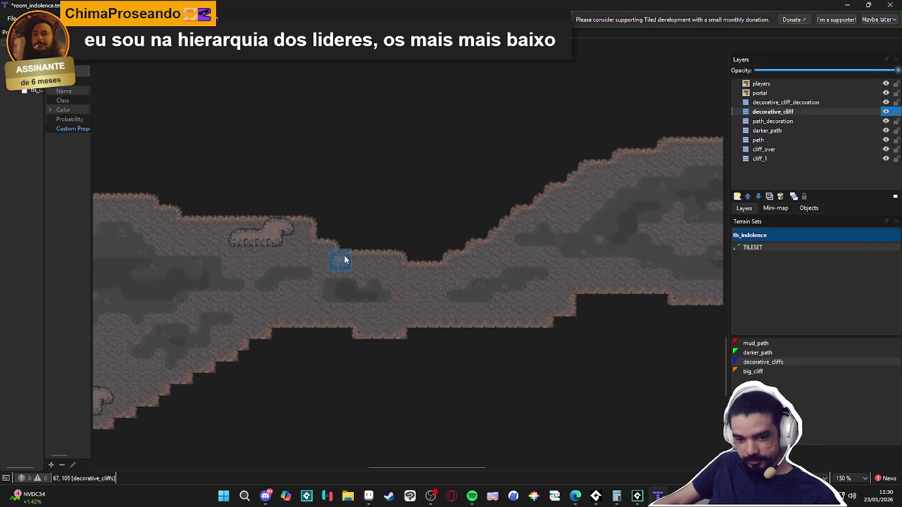
scroll(311, 253, "up", 2)
scroll(418, 303, "right", 12)
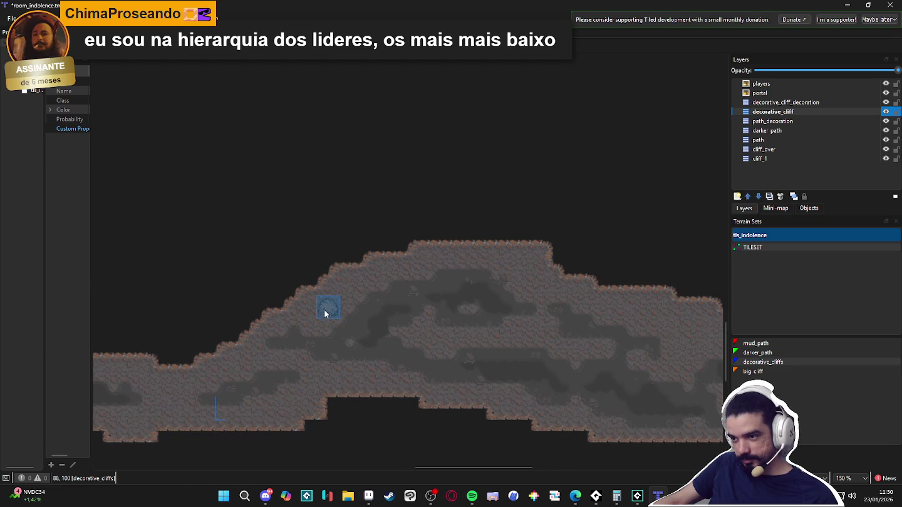
scroll(376, 308, "up", 1)
scroll(404, 304, "right", 5)
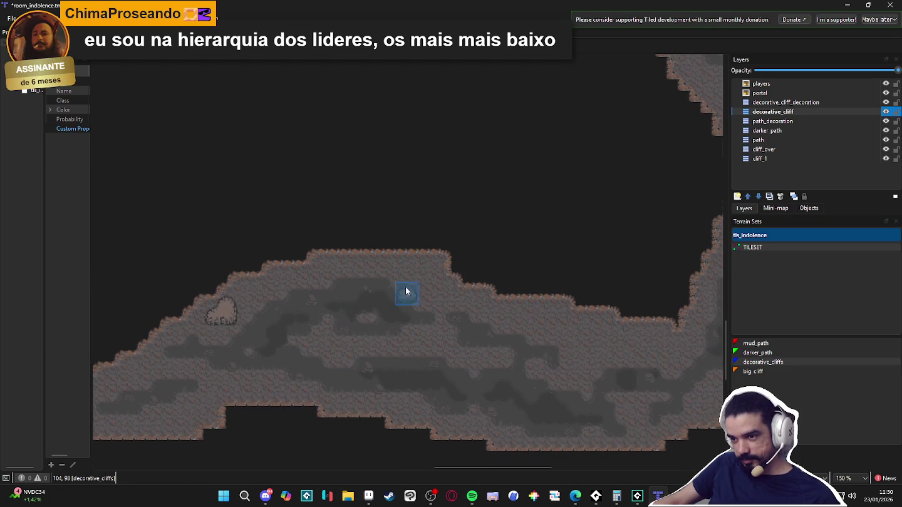
left_click(419, 271)
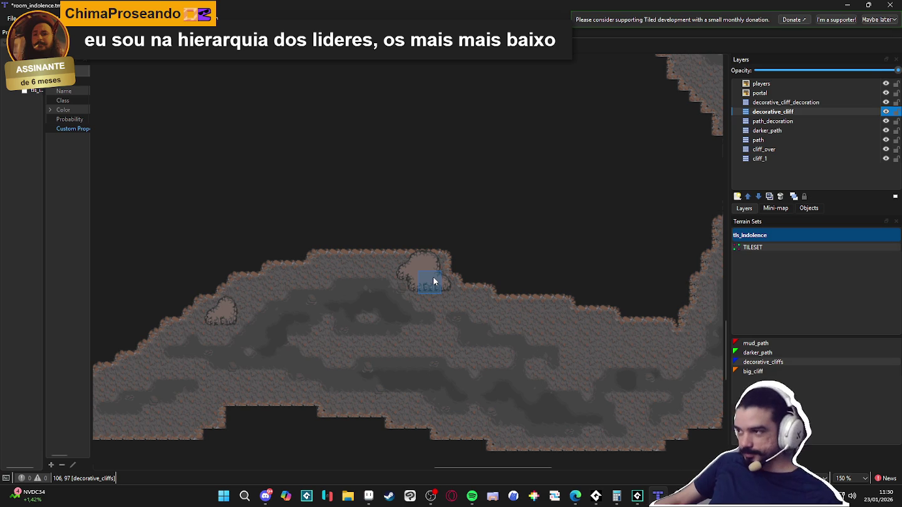
scroll(438, 279, "right", 8)
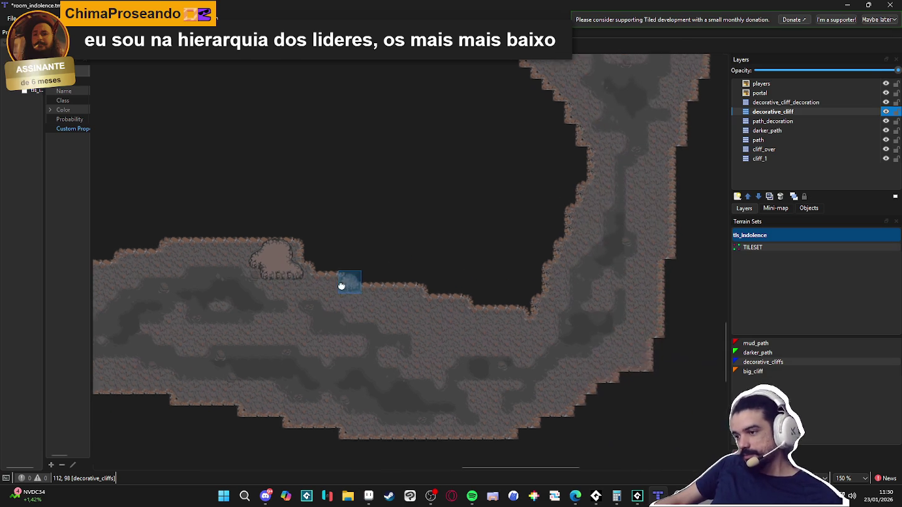
left_click(397, 299)
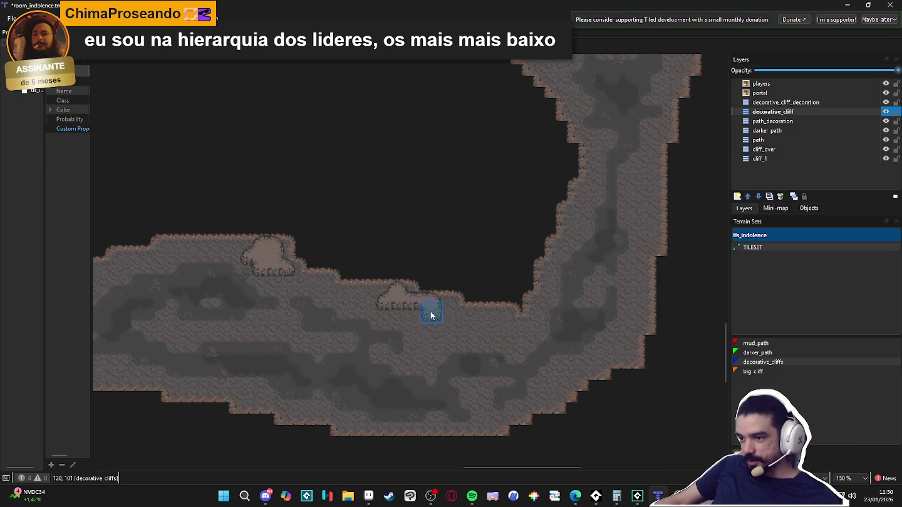
scroll(520, 374, "right", 8)
scroll(543, 312, "up", 10)
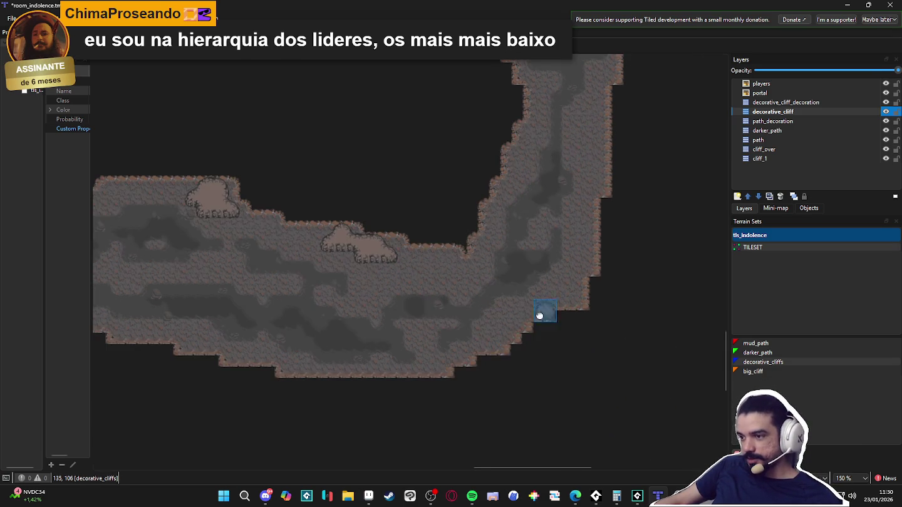
scroll(446, 454, "up", 5)
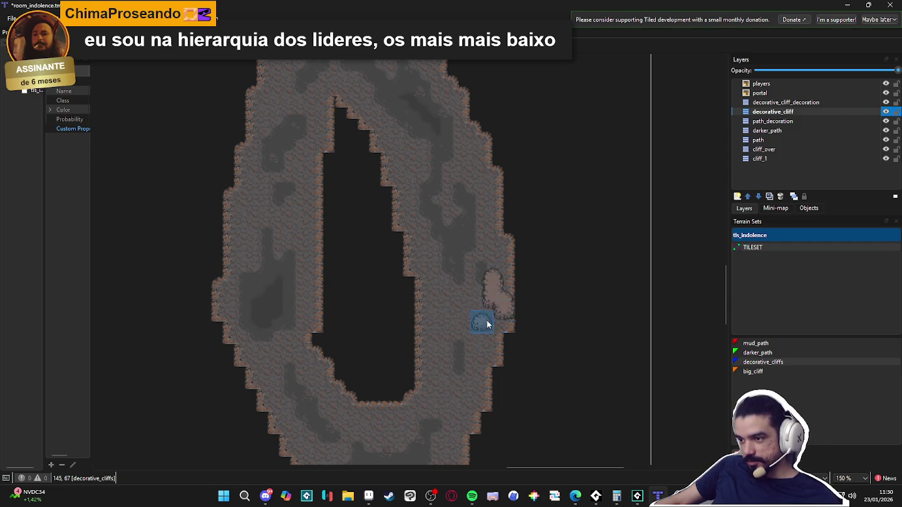
Extend the cliff boulder down the left wall and add a chunk on the right wall bump
scroll(347, 359, "left", 3)
scroll(344, 301, "up", 4)
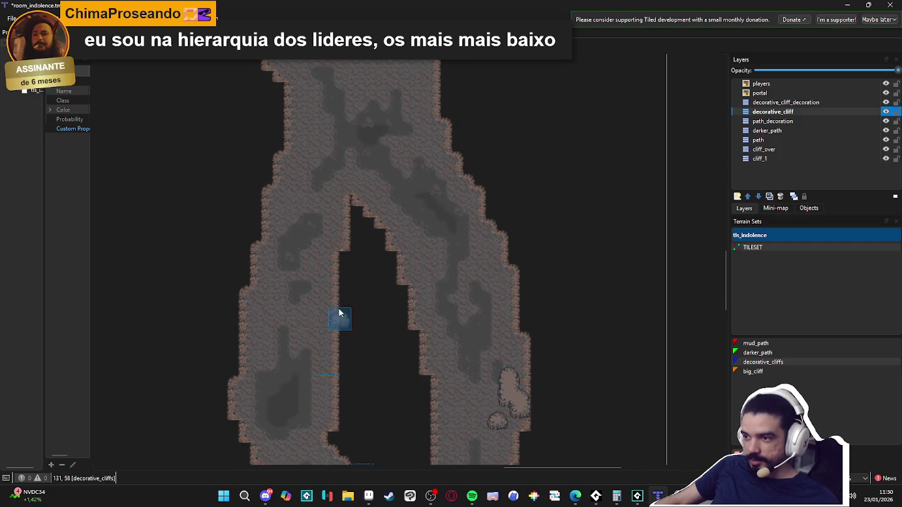
scroll(338, 336, "up", 3)
scroll(321, 239, "up", 2)
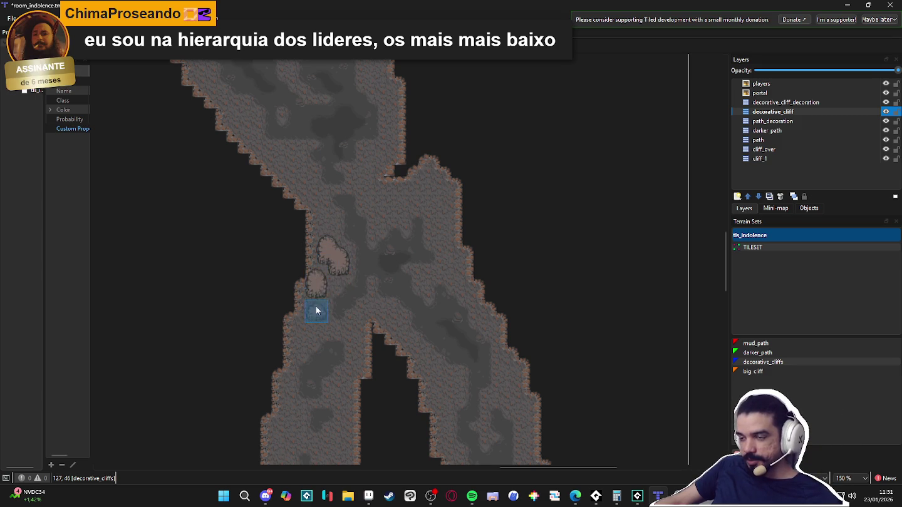
left_click(331, 288)
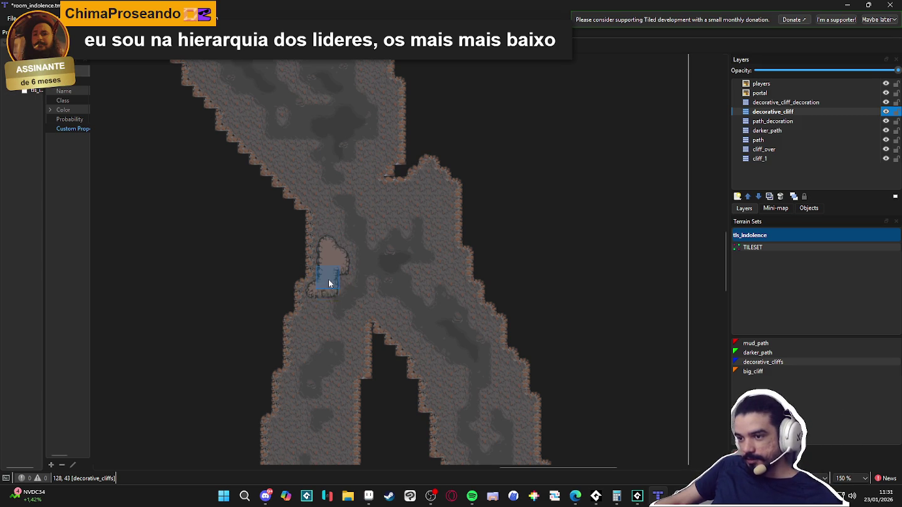
scroll(311, 333, "down", 5)
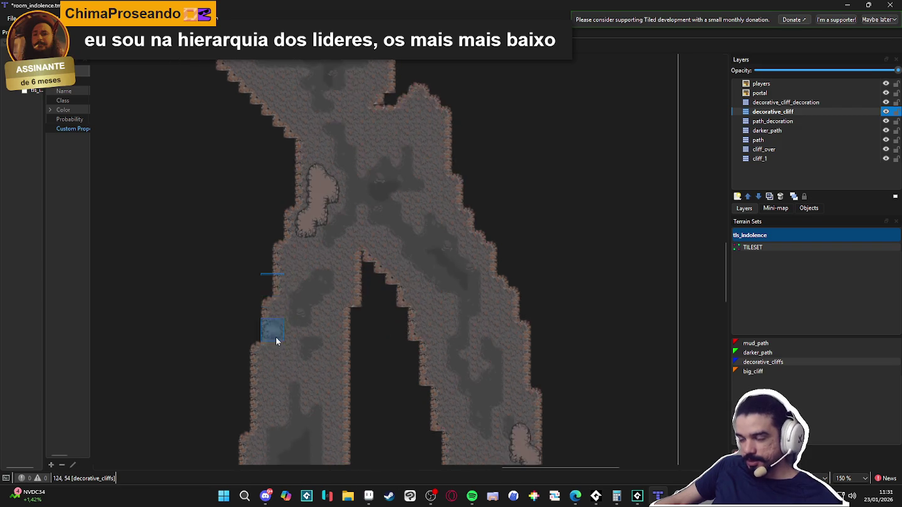
scroll(285, 236, "up", 7)
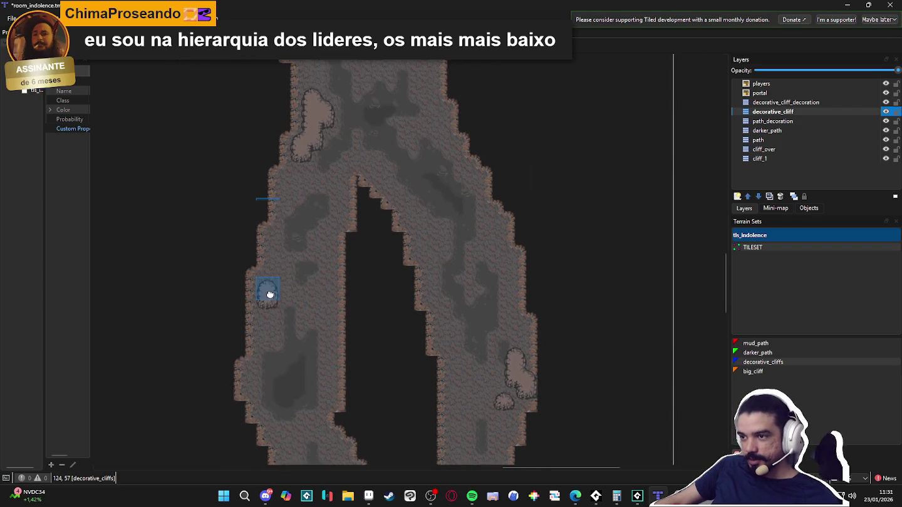
scroll(281, 335, "right", 3)
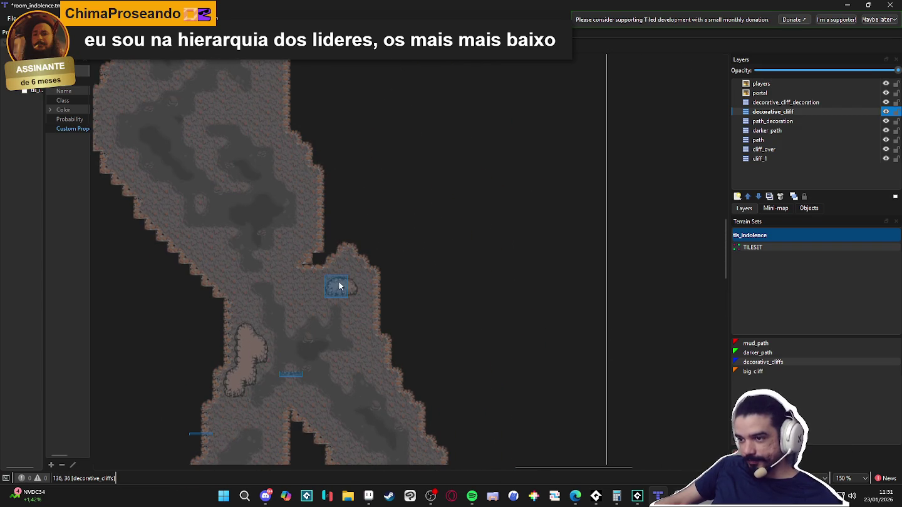
left_click(352, 278)
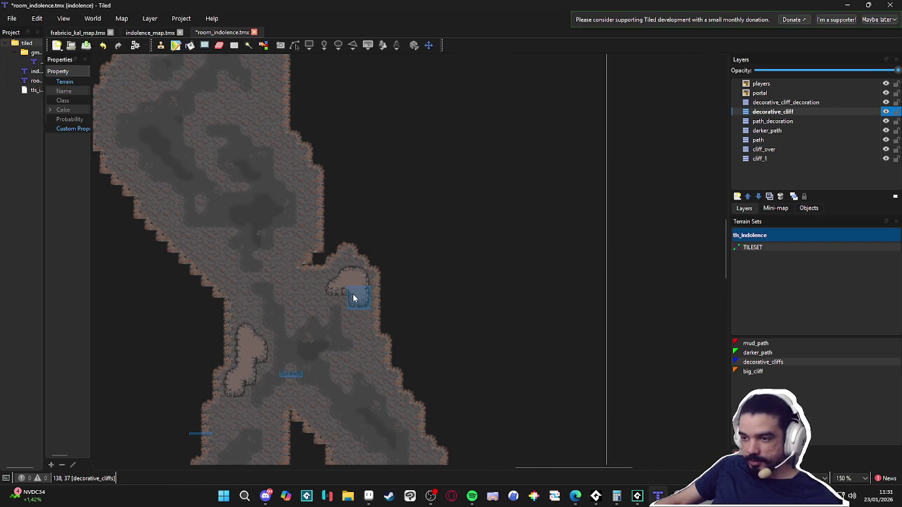
Paint tall cliff pillars along the right wall, the left wall and the corridor's middle
scroll(339, 292, "up", 5)
scroll(322, 275, "left", 2)
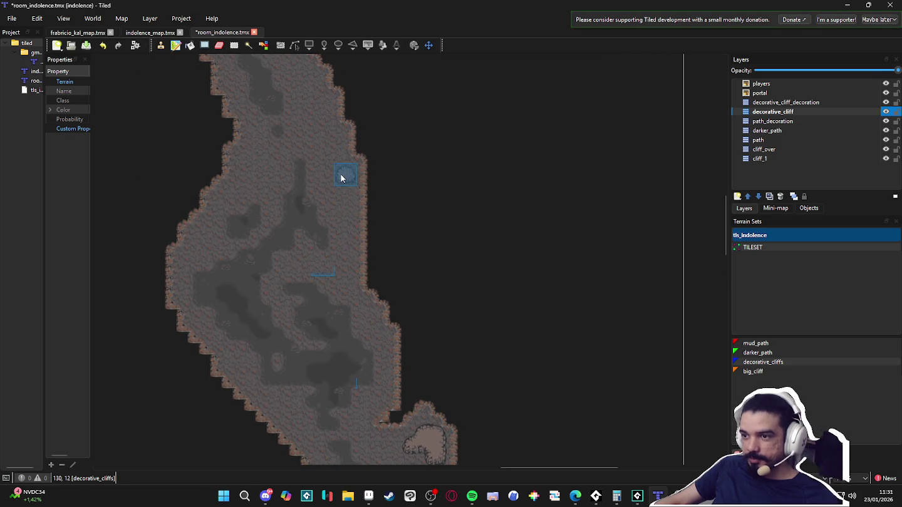
mouse_move(329, 143)
left_mouse_down()
mouse_move(327, 161)
mouse_move(345, 173)
left_mouse_up()
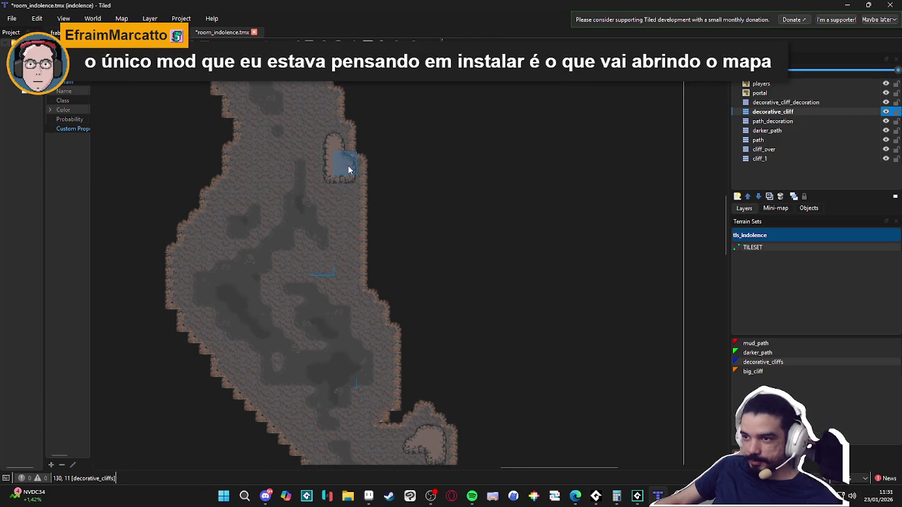
left_click(249, 165)
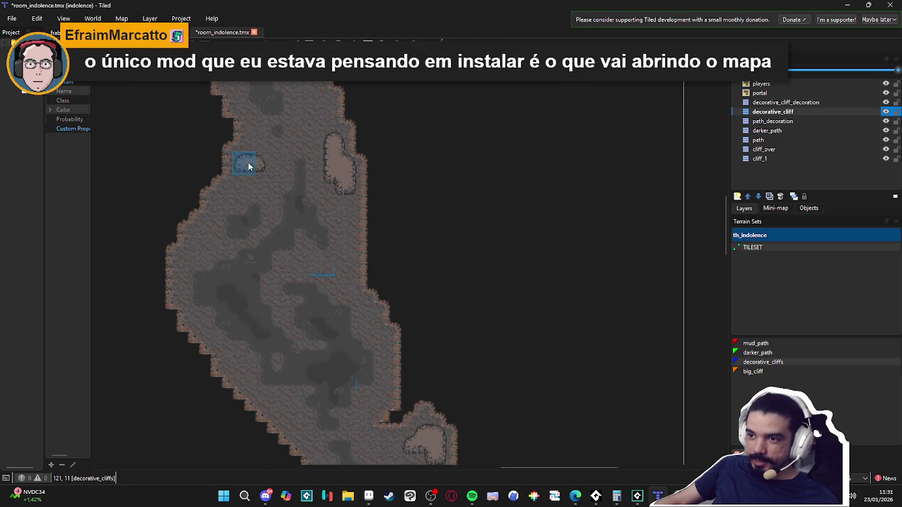
left_click(256, 184)
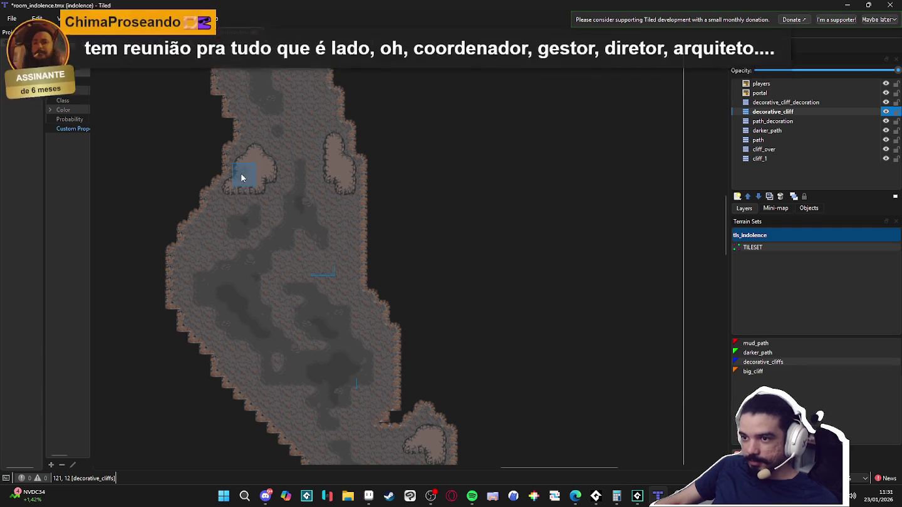
scroll(212, 217, "down", 1)
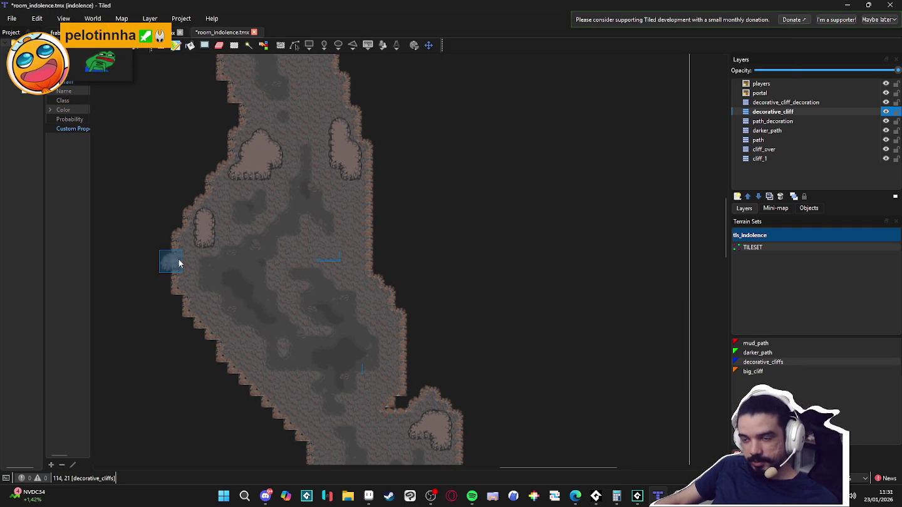
scroll(246, 186, "up", 5)
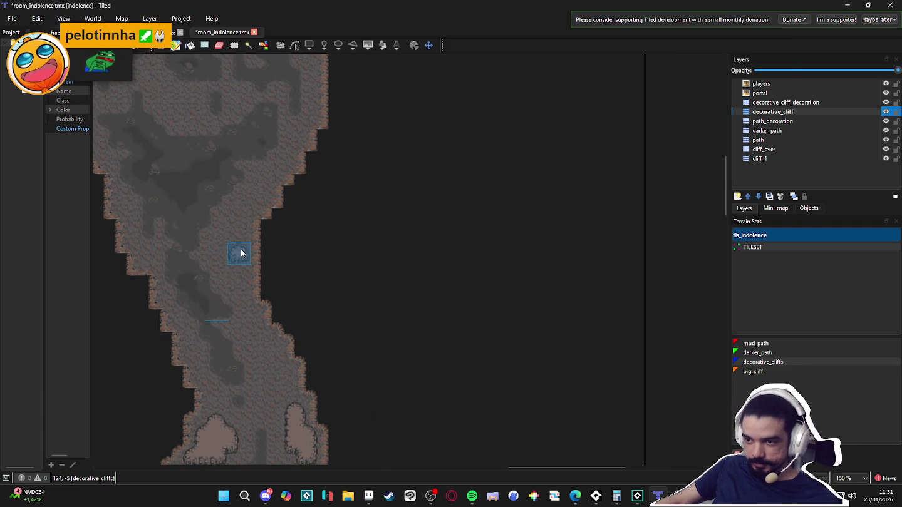
left_click_drag(245, 243, 246, 261)
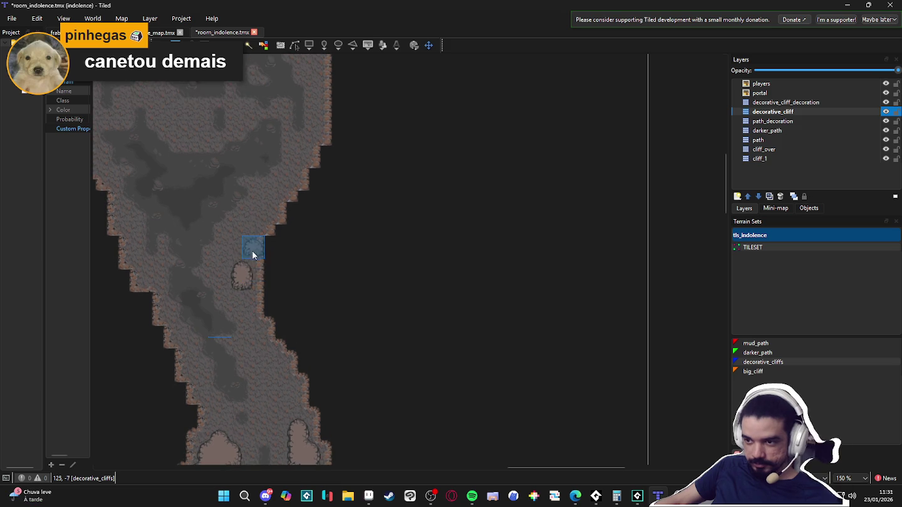
scroll(233, 264, "up", 5)
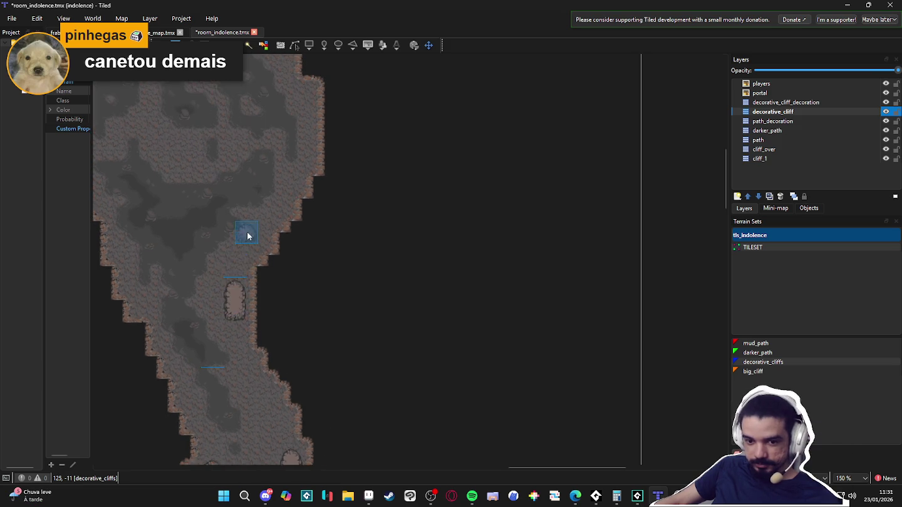
scroll(284, 291, "down", 10)
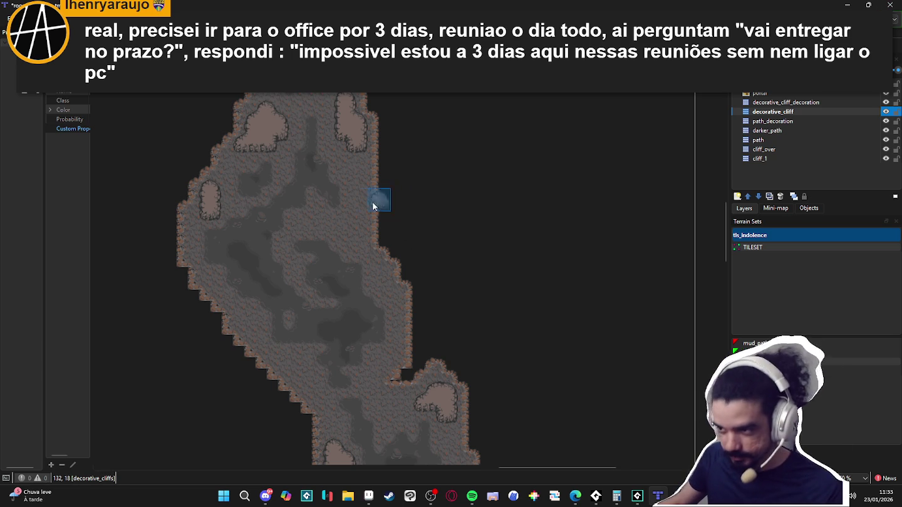
scroll(360, 224, "down", 6)
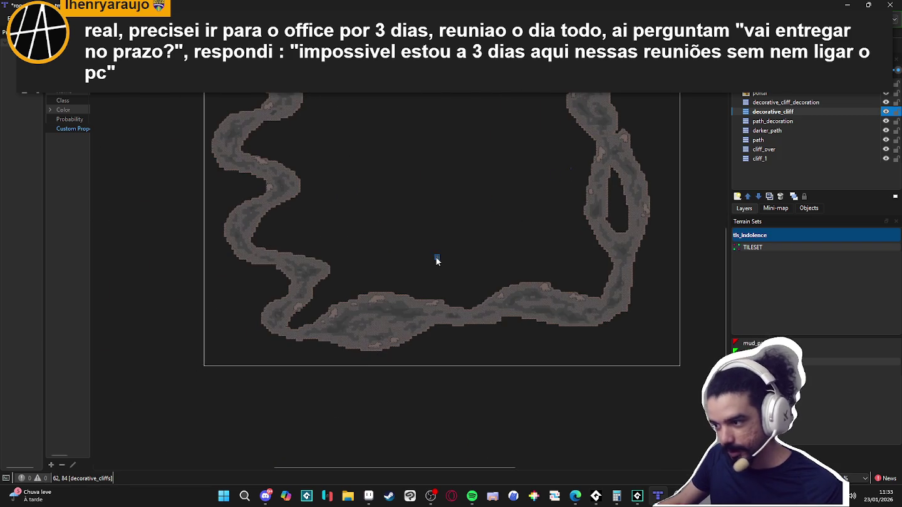
scroll(314, 302, "up", 5)
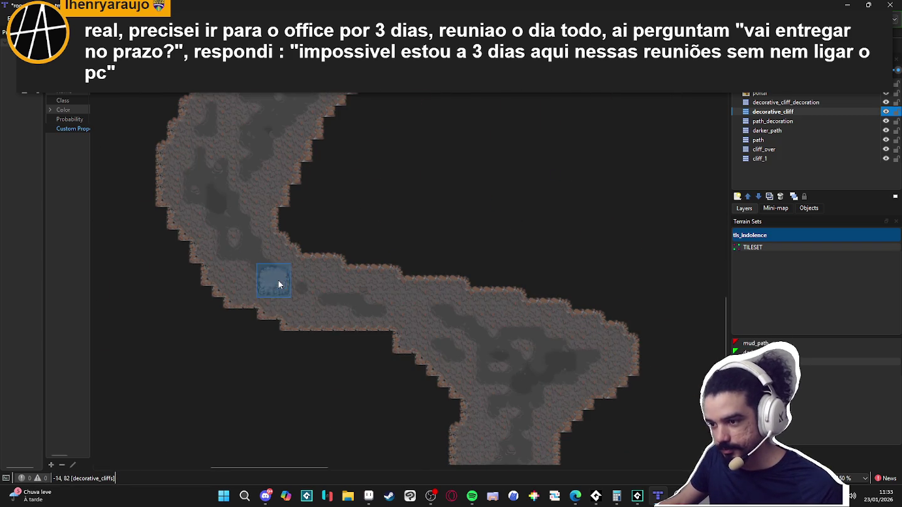
scroll(288, 285, "down", 2)
scroll(322, 275, "up", 3)
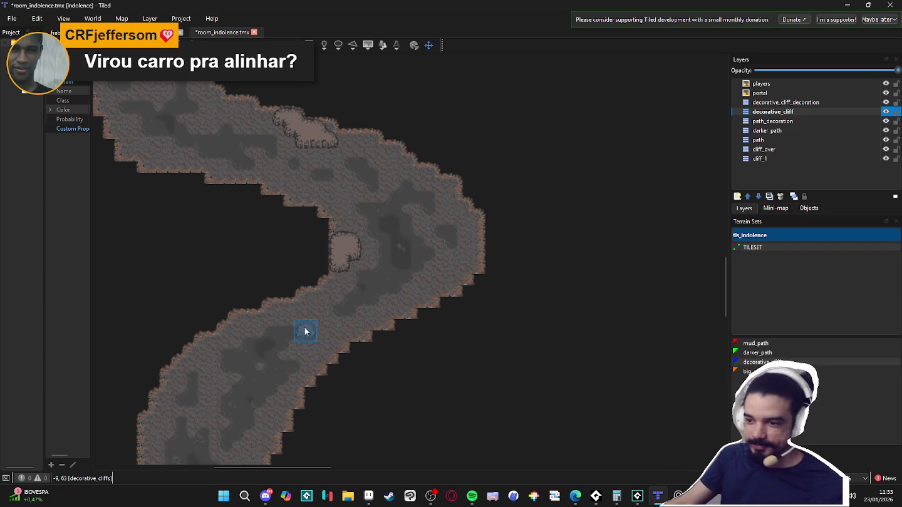
scroll(307, 328, "up", 8)
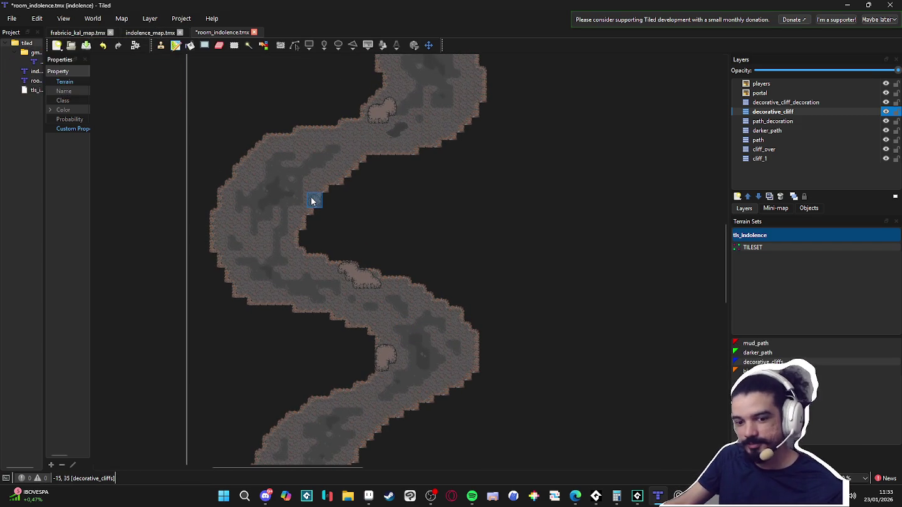
scroll(319, 219, "down", 5)
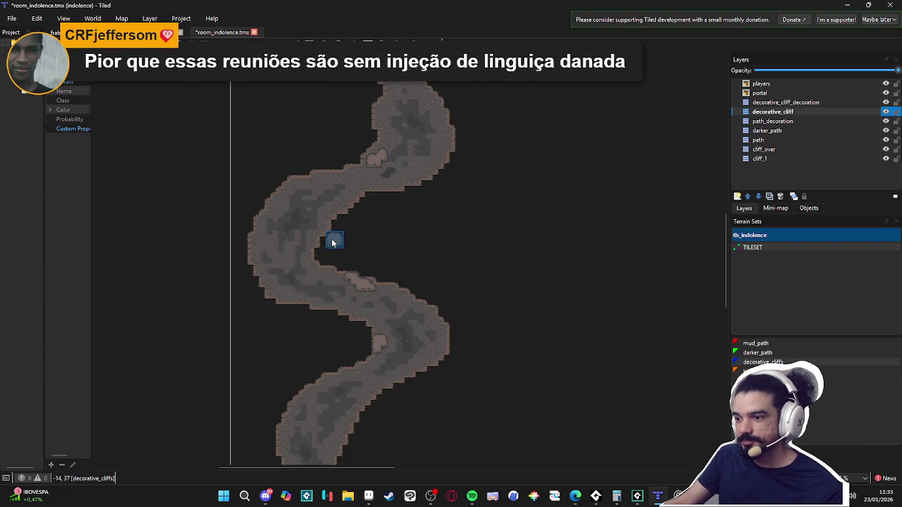
scroll(339, 263, "up", 3)
scroll(348, 217, "up", 3)
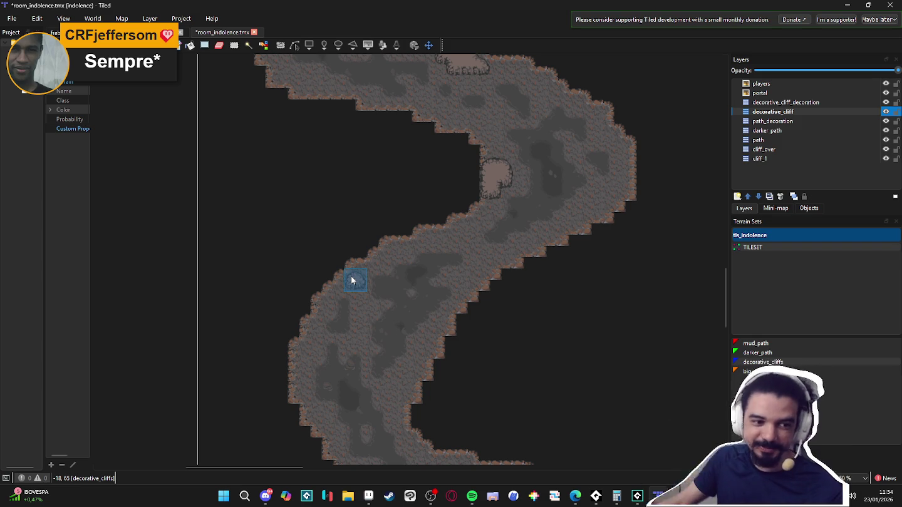
scroll(360, 313, "down", 2)
scroll(369, 313, "down", 1)
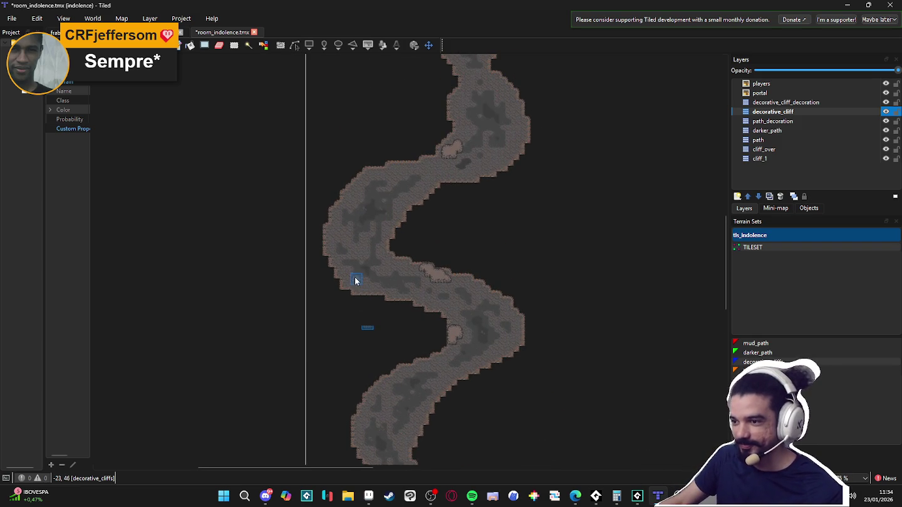
scroll(367, 293, "down", 1)
scroll(406, 335, "up", 1)
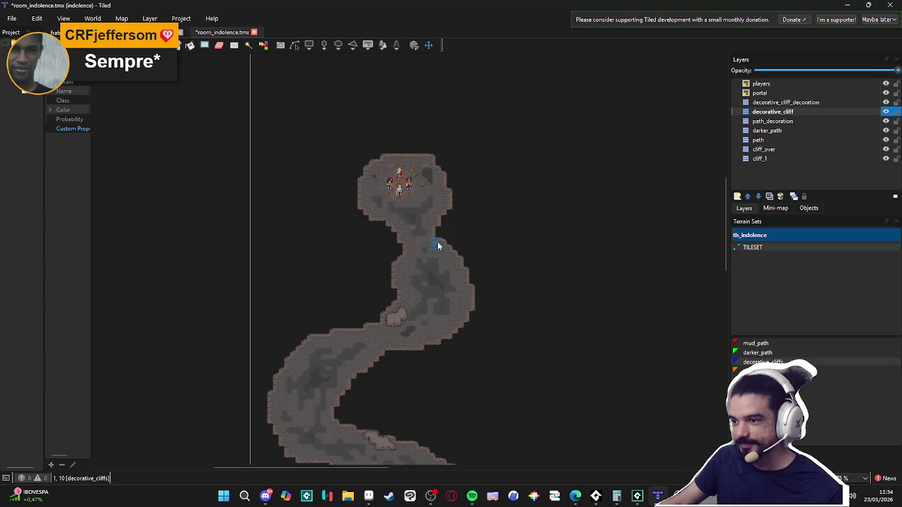
scroll(438, 243, "down", 1)
key("ctrl+s")
scroll(384, 115, "down", 1)
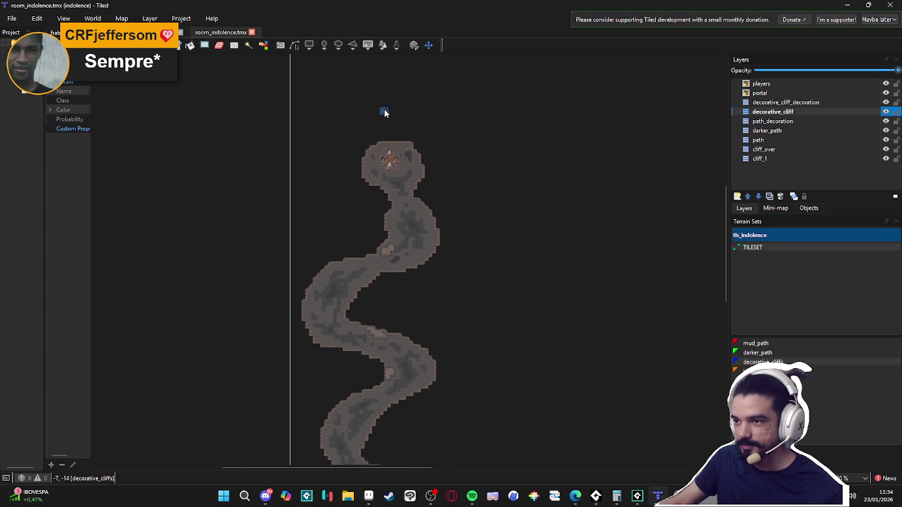
scroll(374, 163, "up", 1)
scroll(377, 206, "up", 1)
scroll(377, 207, "up", 2)
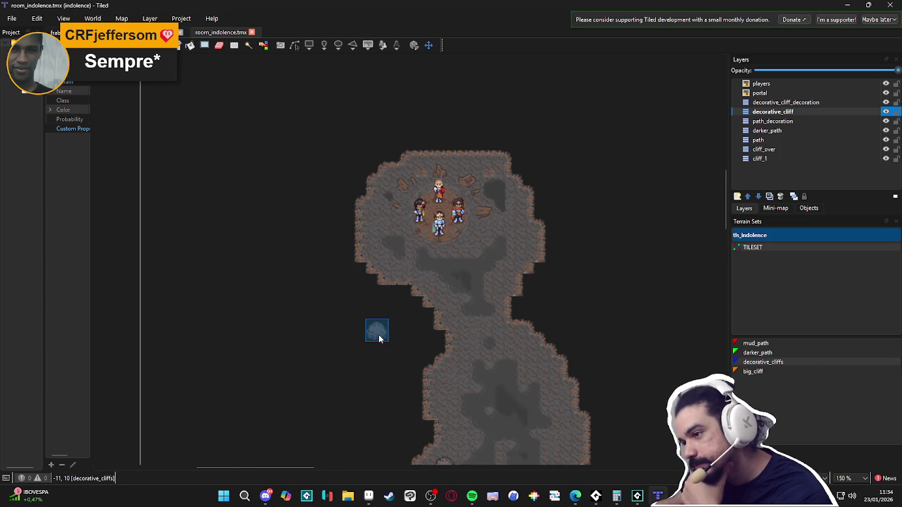
scroll(363, 352, "down", 3)
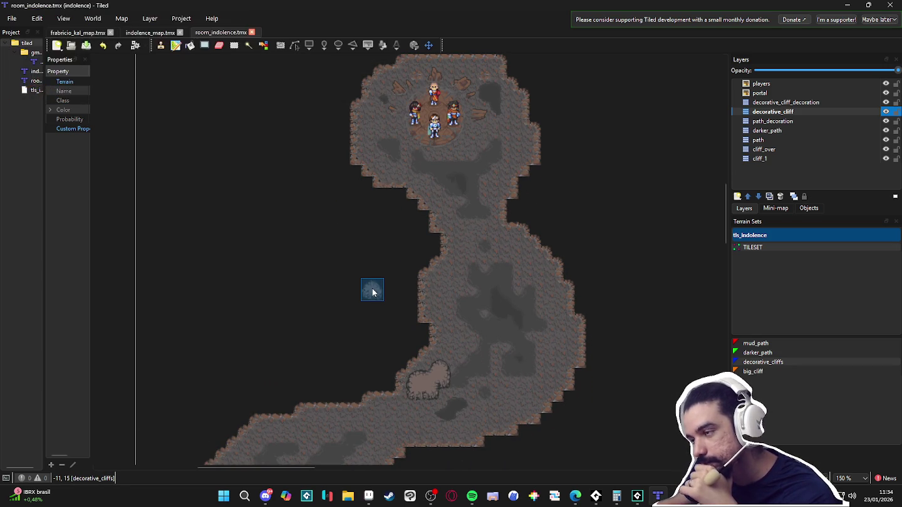
scroll(388, 296, "down", 2)
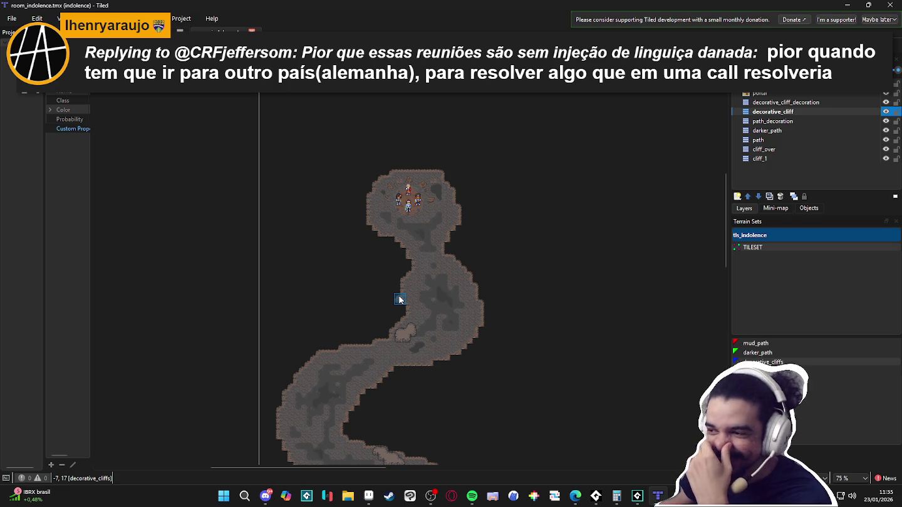
left_click(760, 362)
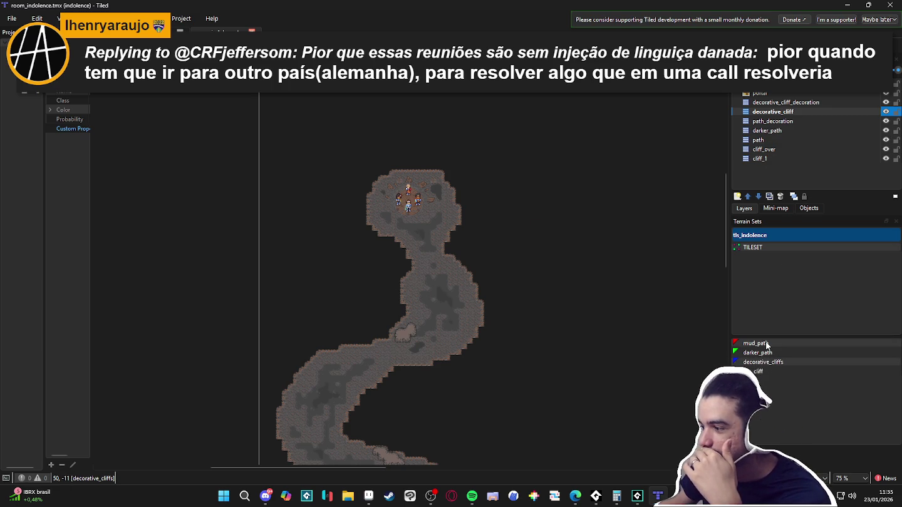
left_click(885, 112)
left_click(884, 111)
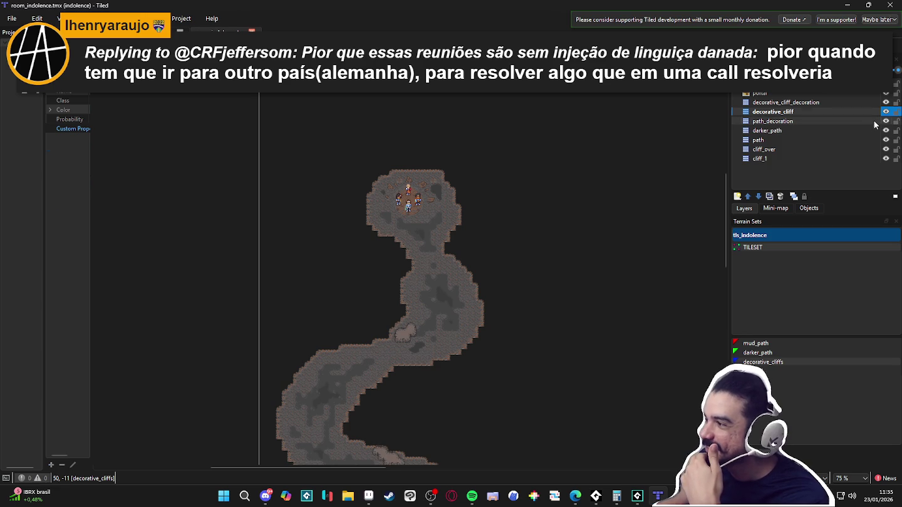
left_click(886, 121)
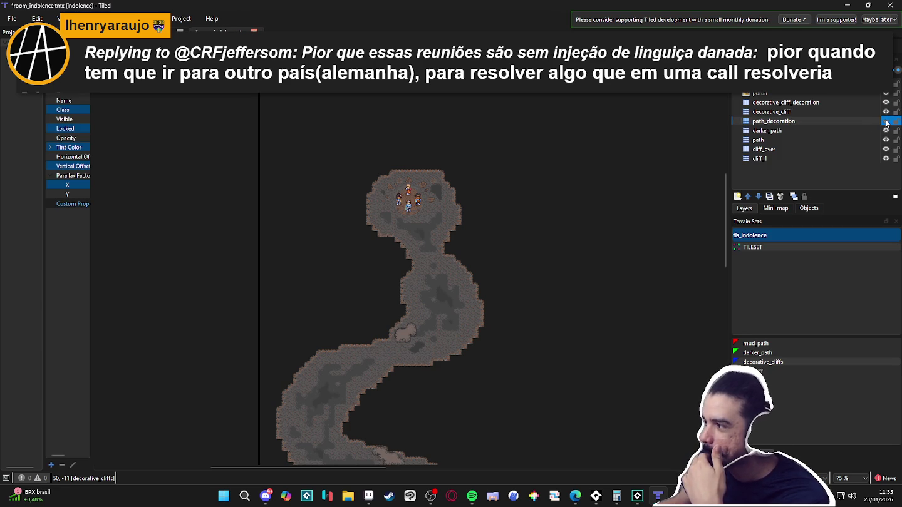
key("ctrl+s")
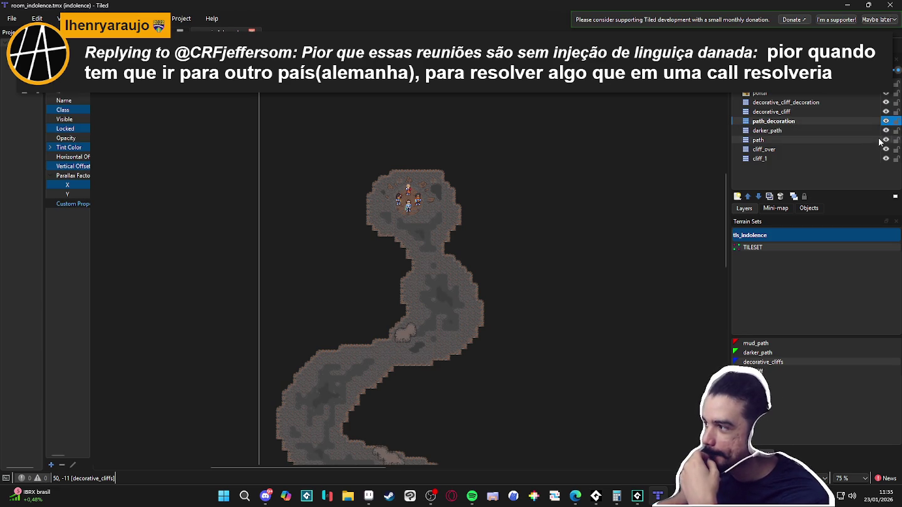
left_click(885, 149)
left_click(885, 150)
left_click(885, 159)
left_click(885, 159)
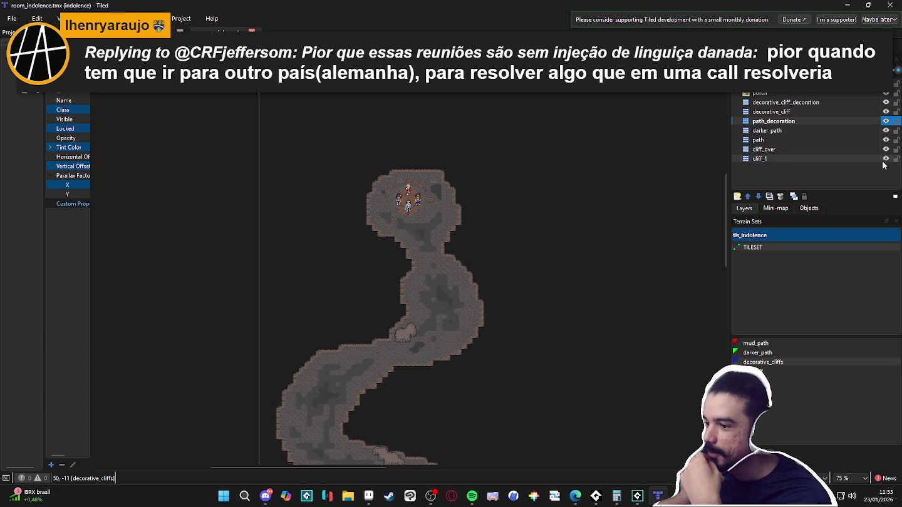
left_click(827, 161)
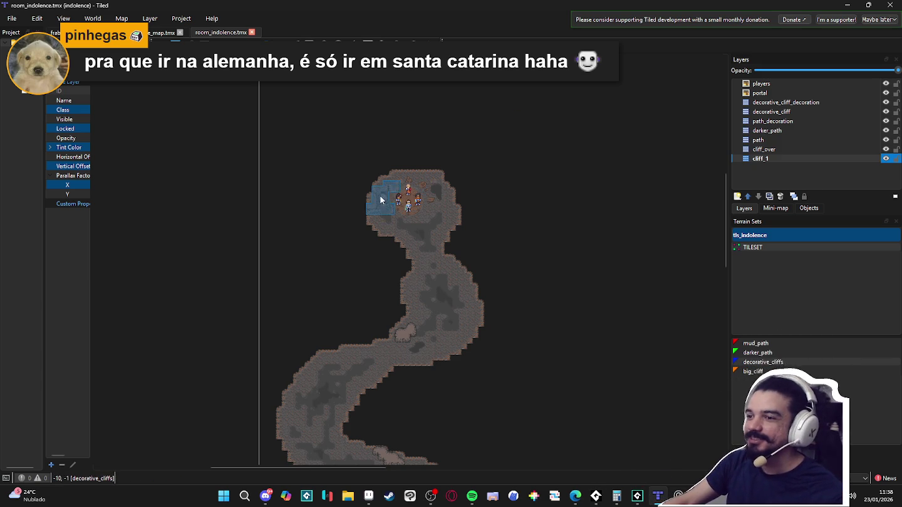
Briefly hide and reshow the path, cliff_1 and cliff edge layers to compare the map
scroll(380, 194, "up", 2)
double_click(886, 158)
double_click(885, 149)
double_click(884, 142)
double_click(885, 145)
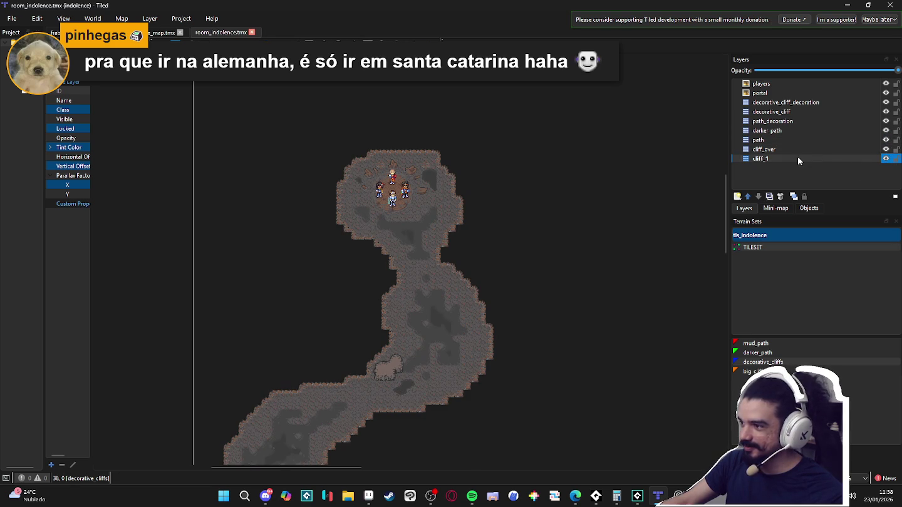
left_click(885, 158)
left_click(884, 159)
left_click(807, 148)
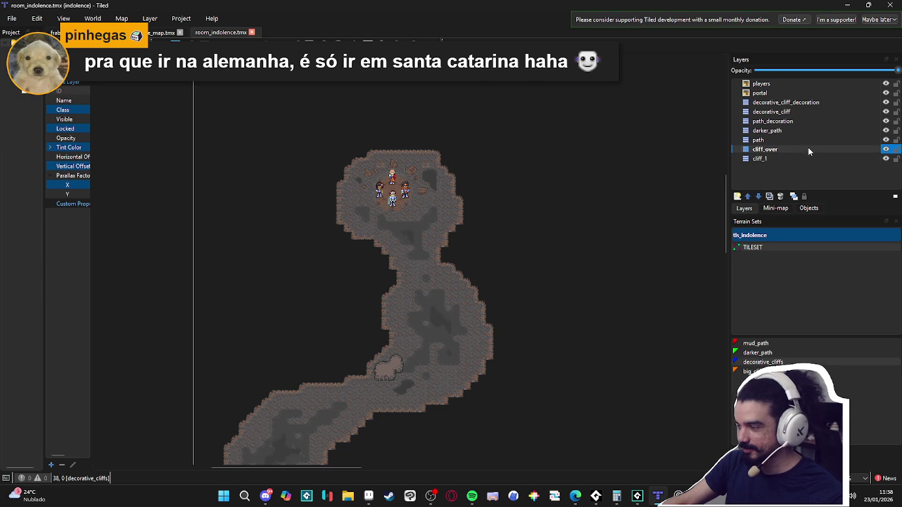
left_click(885, 159)
left_click(885, 159)
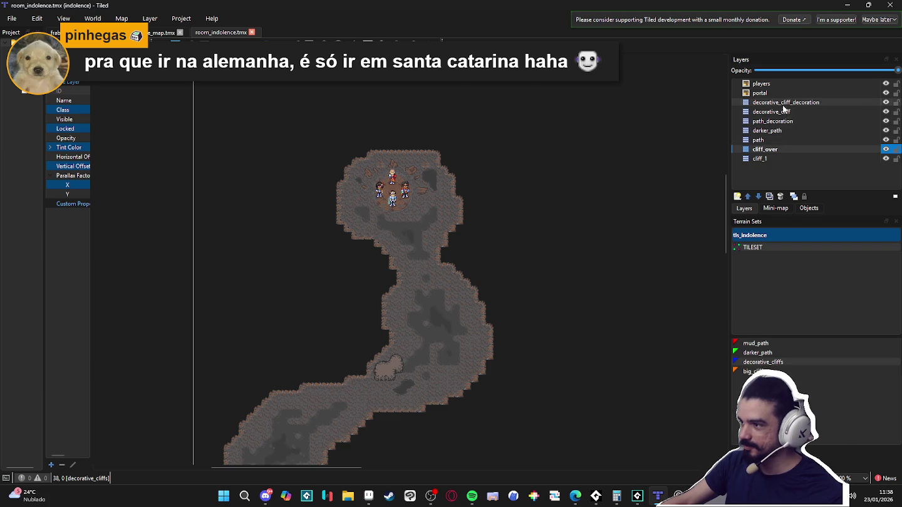
left_click(886, 103)
left_click(885, 102)
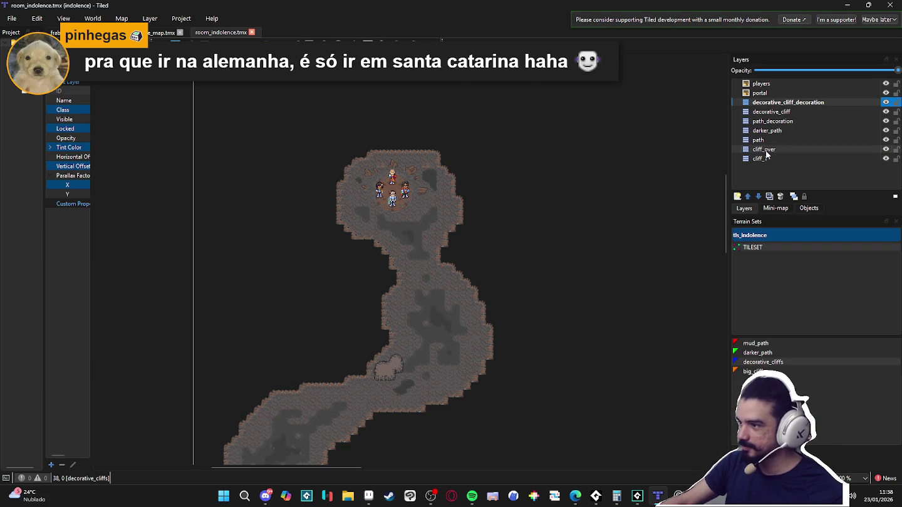
Rename cliff_over to cliff_2 and move it to the top, just under portal
double_click(767, 152)
key("Return")
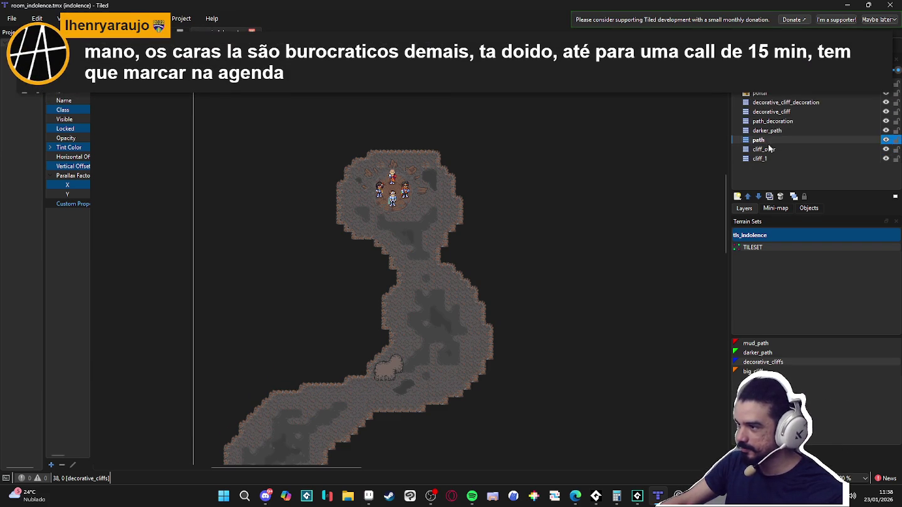
double_click(771, 154)
type("cliff_2")
key("Return")
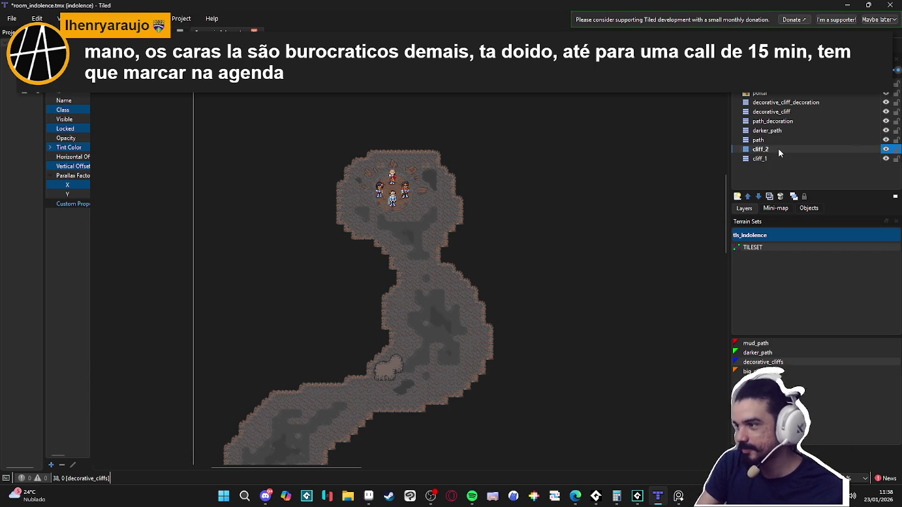
left_click_drag(778, 148, 773, 100)
Rename darker_path, path and path_decoration to darker_path_1, path_1 and path_decoration_1
double_click(797, 139)
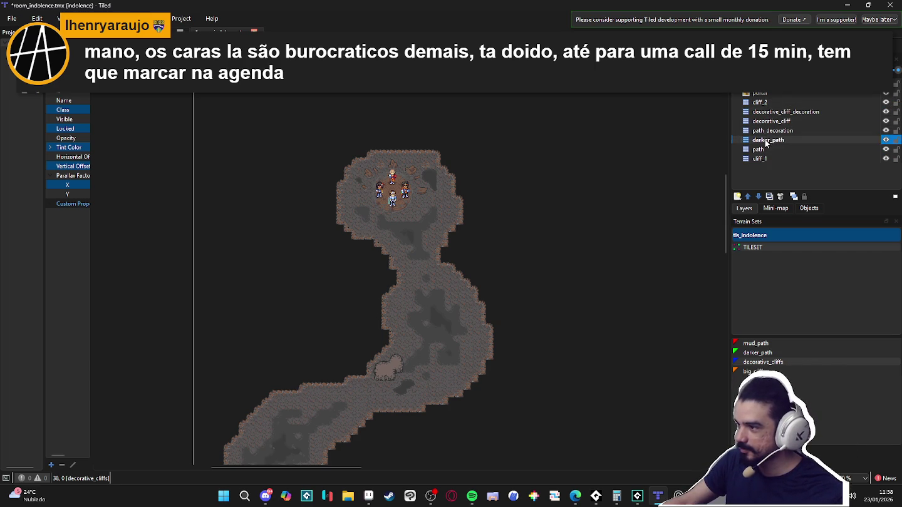
key("Escape")
type("_1")
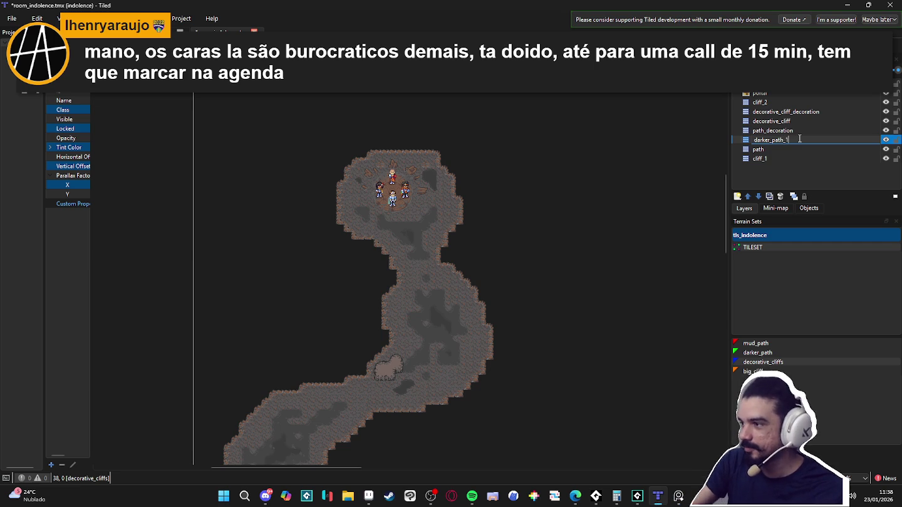
left_click(801, 148)
double_click(774, 149)
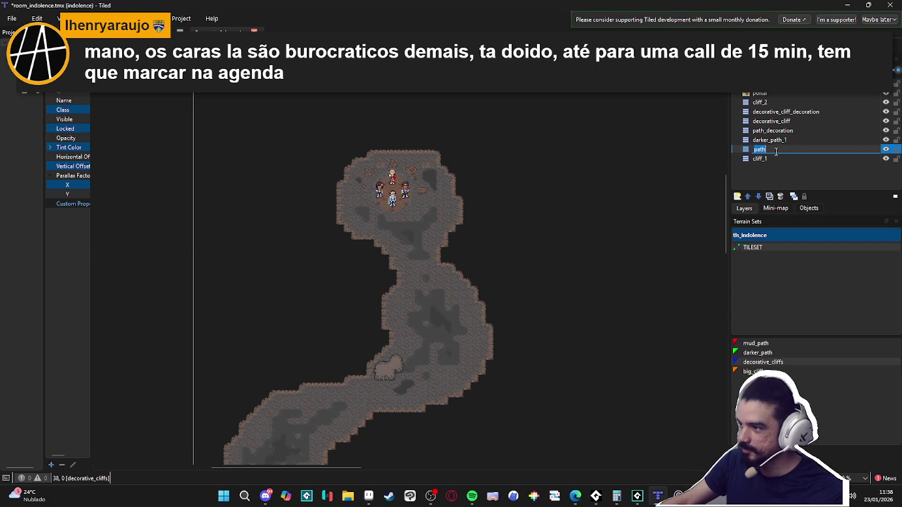
key("End")
type("_")
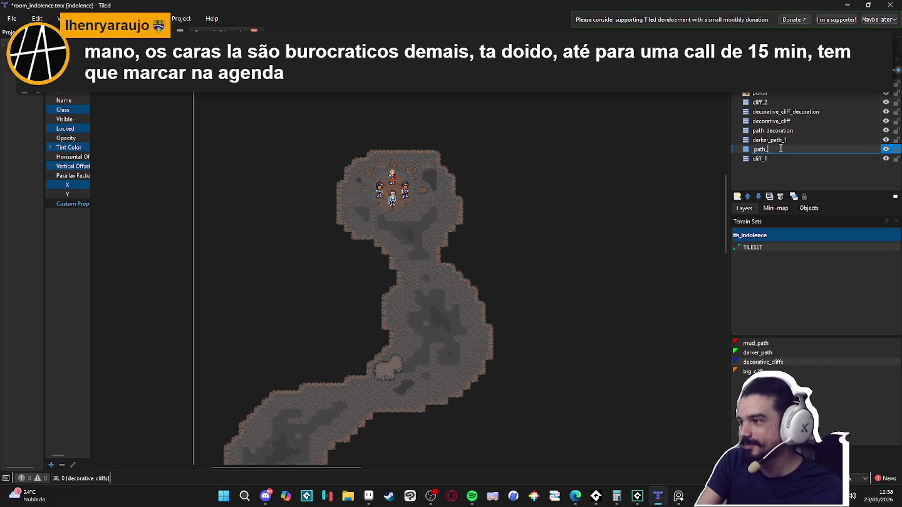
type("1")
double_click(808, 131)
key("End")
type("_1")
key("Return")
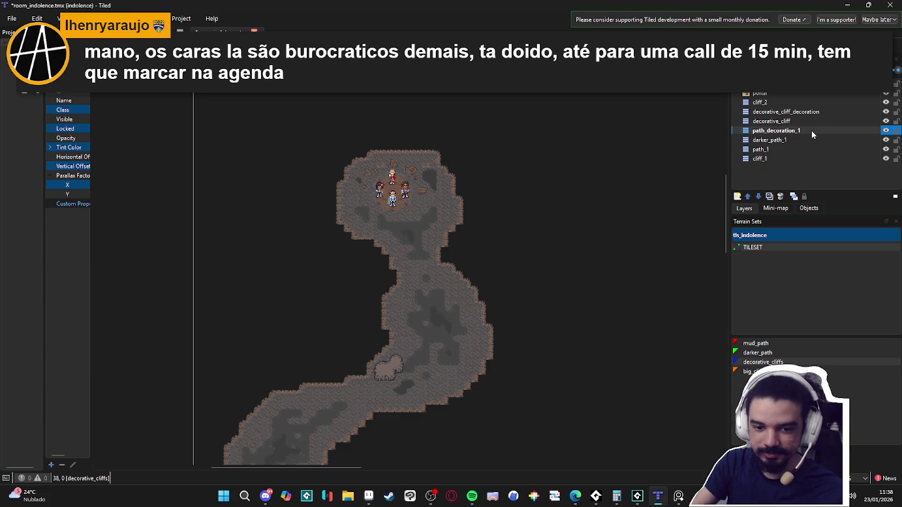
left_click(657, 143)
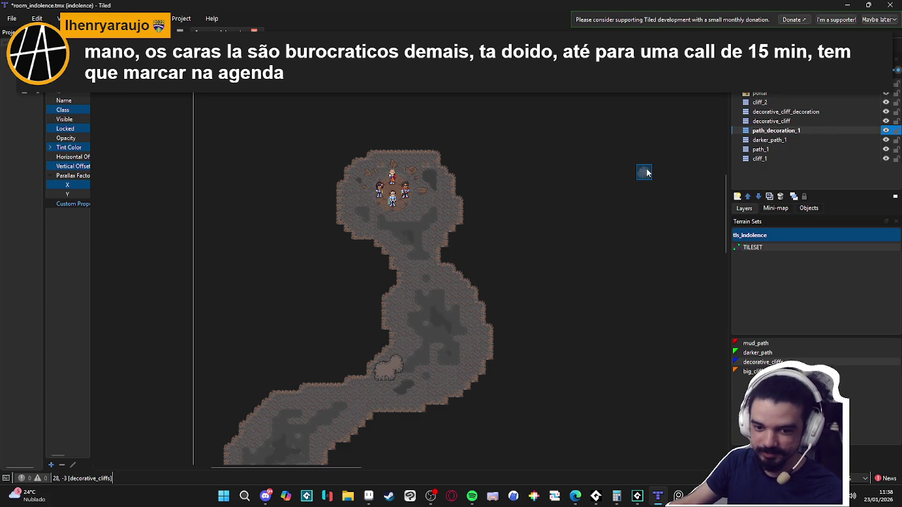
Rename decorative_cliff and decorative_cliff_decoration with a _1 suffix, then select cliff_2
double_click(800, 121)
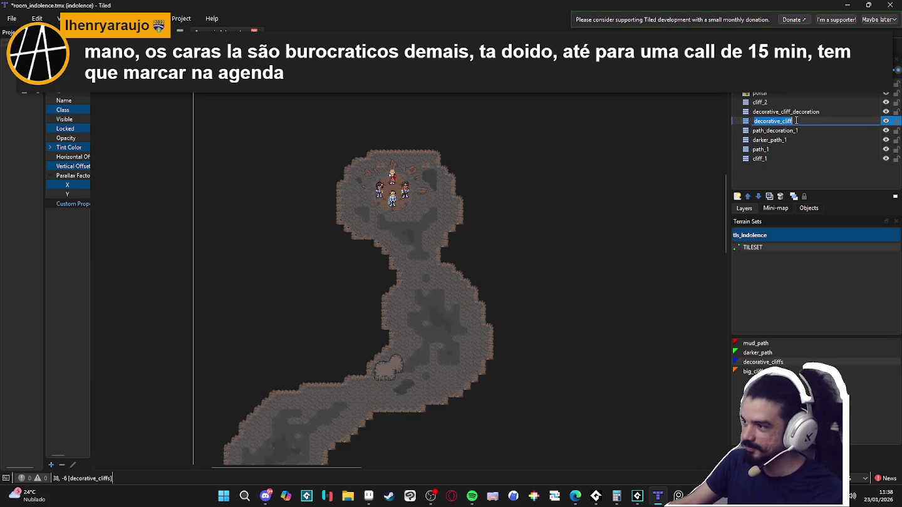
type("_1")
key("Return")
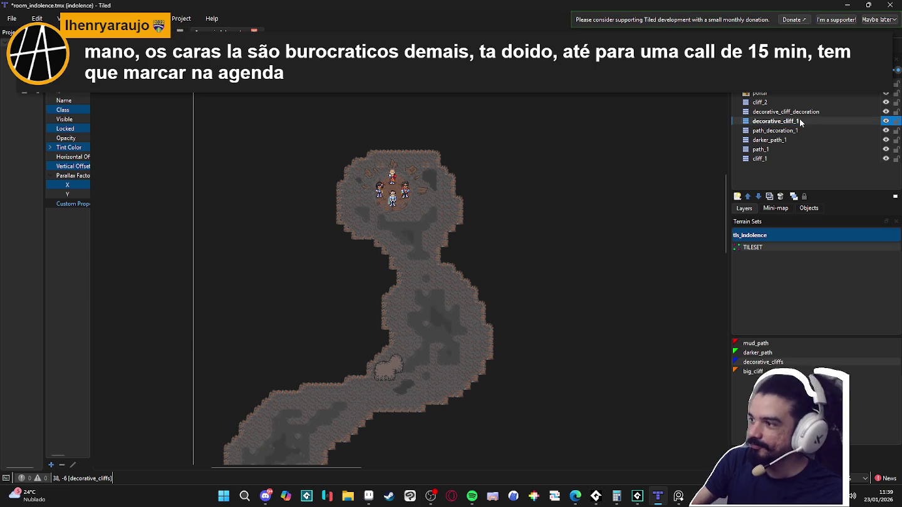
double_click(810, 111)
key("End")
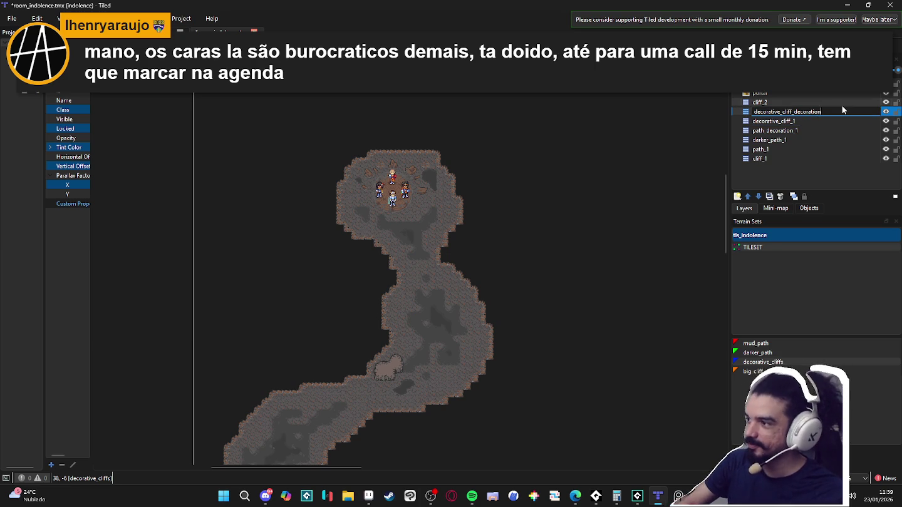
type("_1")
key("Return")
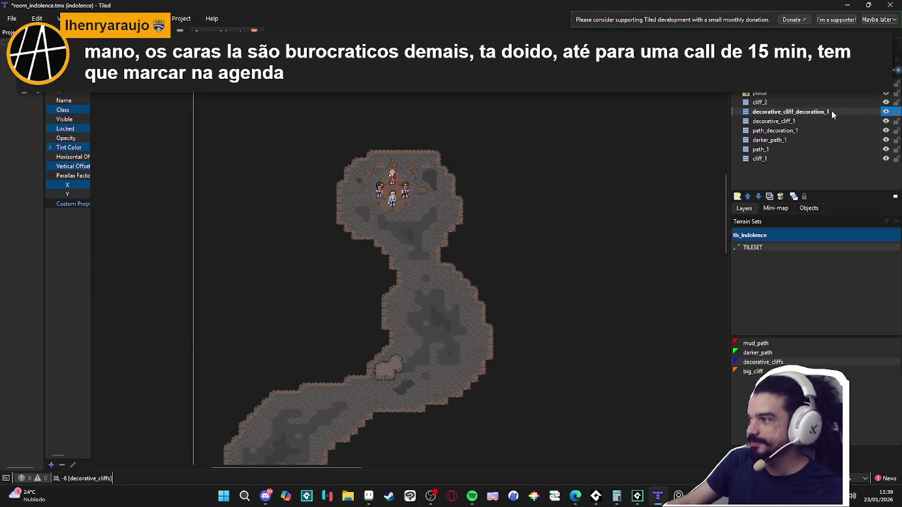
left_click(843, 104)
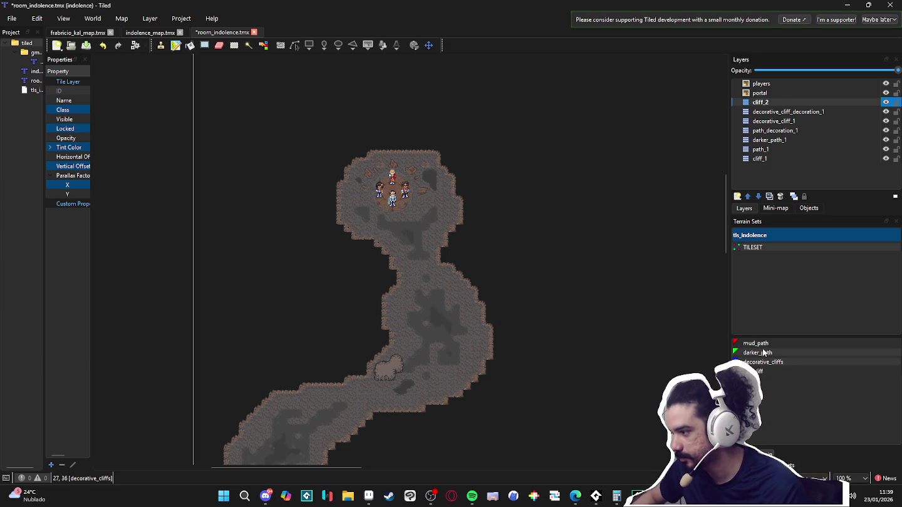
left_click(765, 374)
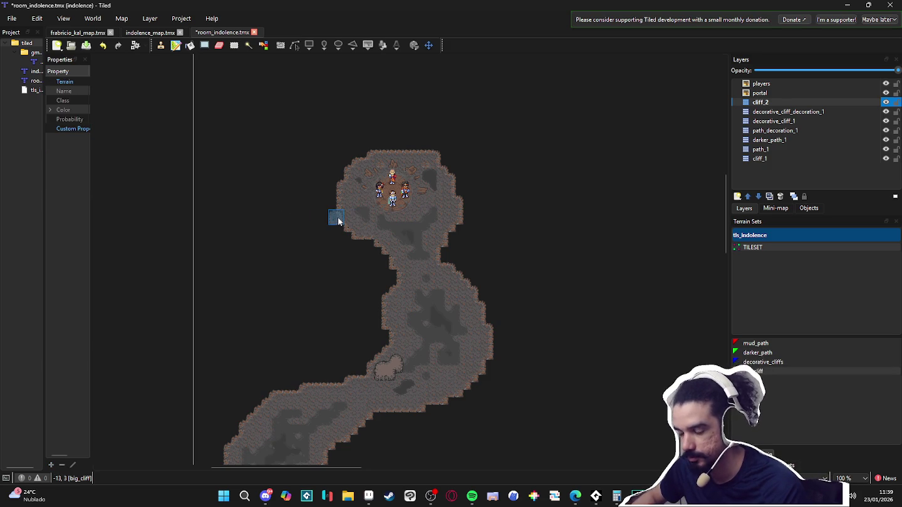
Paint cliff tiles on cliff_2 from the cave's upper-left edge down the passage's left edge
mouse_move(340, 232)
left_mouse_down()
mouse_move(388, 264)
mouse_move(389, 280)
left_mouse_up()
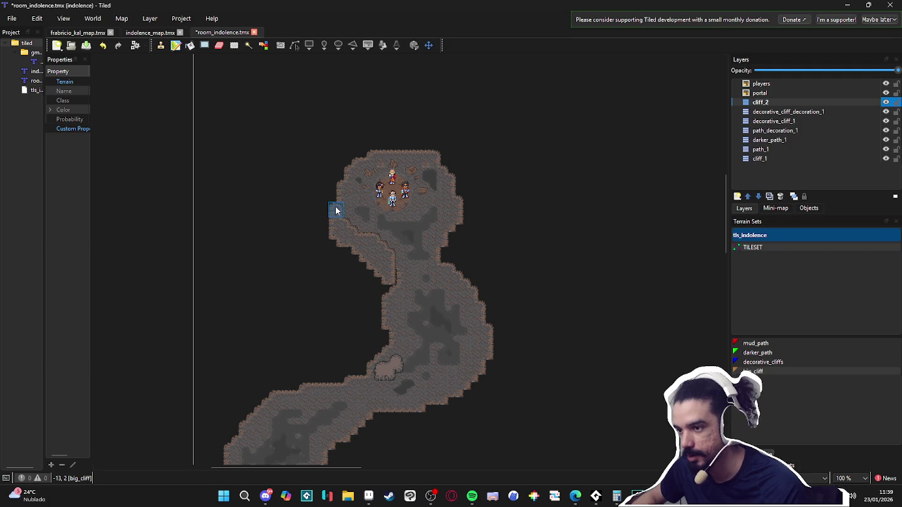
mouse_move(332, 208)
left_mouse_down()
mouse_move(351, 256)
mouse_move(380, 285)
mouse_move(396, 272)
mouse_move(379, 284)
mouse_move(373, 312)
mouse_move(374, 303)
left_mouse_up()
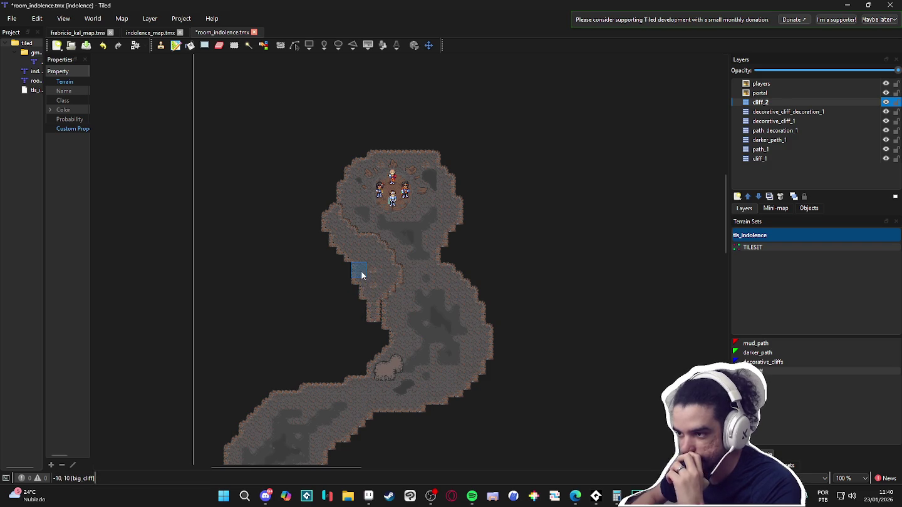
mouse_move(372, 274)
left_mouse_down()
mouse_move(369, 307)
mouse_move(375, 298)
mouse_move(387, 338)
mouse_move(356, 371)
mouse_move(363, 372)
mouse_move(327, 383)
mouse_move(308, 376)
mouse_move(348, 363)
mouse_move(373, 338)
mouse_move(364, 317)
mouse_move(350, 354)
mouse_move(364, 321)
left_mouse_up()
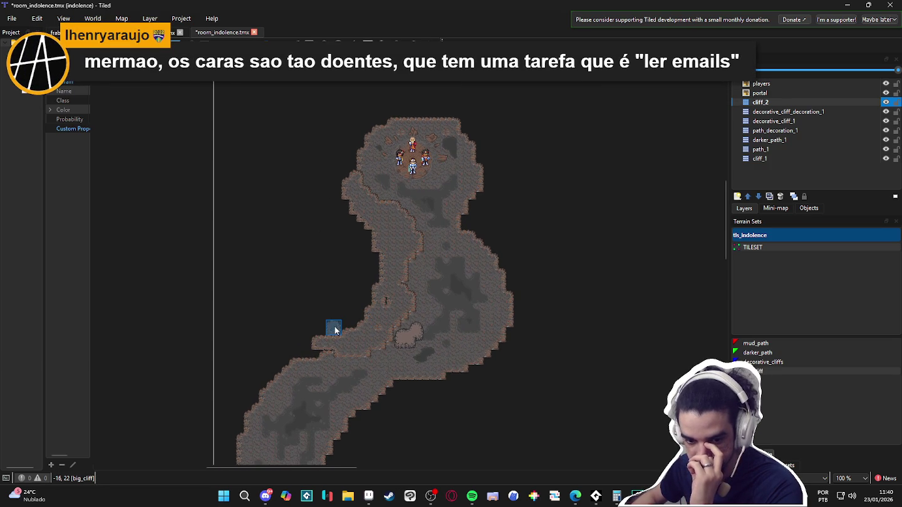
scroll(355, 328, "left", 1)
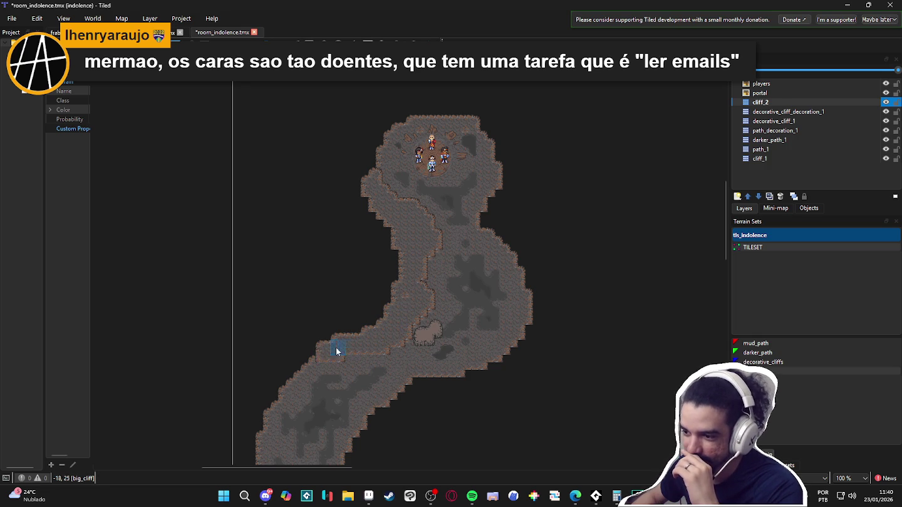
mouse_move(313, 357)
left_mouse_down()
mouse_move(384, 311)
mouse_move(347, 335)
mouse_move(320, 369)
mouse_move(326, 386)
mouse_move(344, 307)
mouse_move(328, 364)
mouse_move(342, 371)
mouse_move(357, 414)
mouse_move(448, 429)
mouse_move(419, 425)
left_mouse_up()
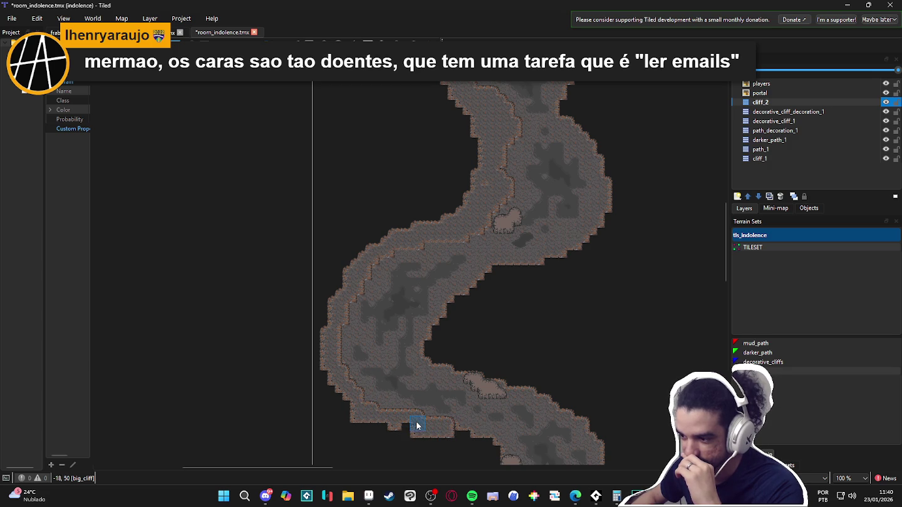
mouse_move(371, 403)
left_mouse_down()
mouse_move(393, 418)
mouse_move(366, 388)
mouse_move(388, 354)
mouse_move(389, 313)
mouse_move(402, 301)
mouse_move(372, 344)
mouse_move(424, 267)
mouse_move(397, 318)
mouse_move(427, 276)
mouse_move(399, 307)
mouse_move(433, 285)
mouse_move(469, 307)
mouse_move(430, 308)
mouse_move(404, 284)
mouse_move(423, 298)
mouse_move(426, 282)
mouse_move(499, 244)
mouse_move(454, 263)
mouse_move(513, 256)
mouse_move(533, 172)
mouse_move(464, 301)
left_mouse_up()
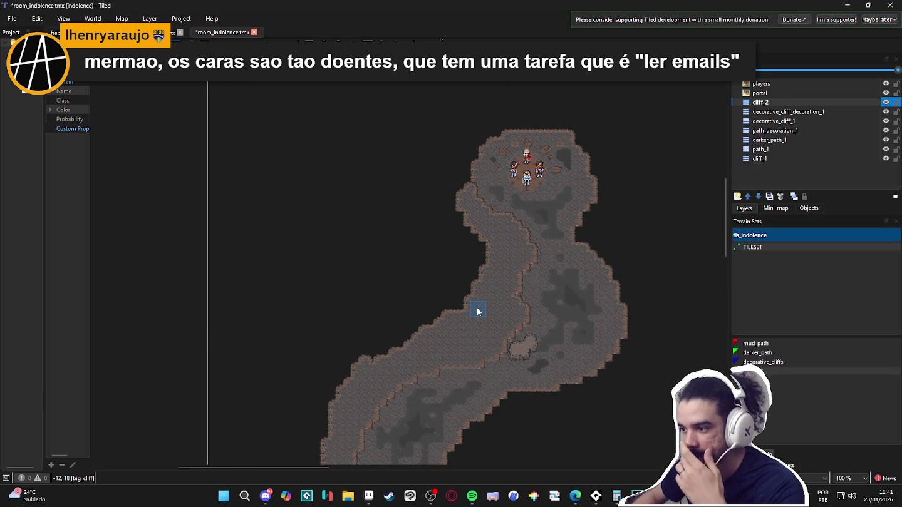
scroll(477, 288, "down", 3)
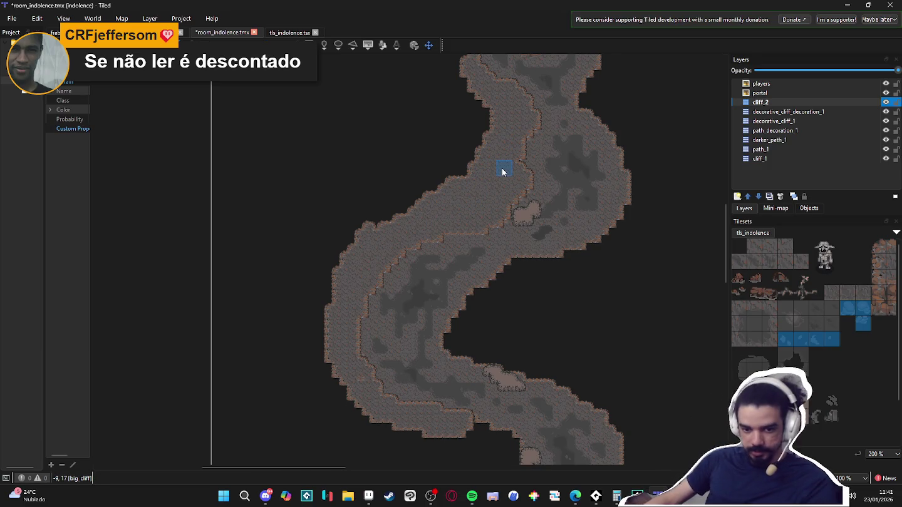
Zoom in and paint big_cliff tiles along the lower path's left cliff edge
scroll(501, 168, "up", 2)
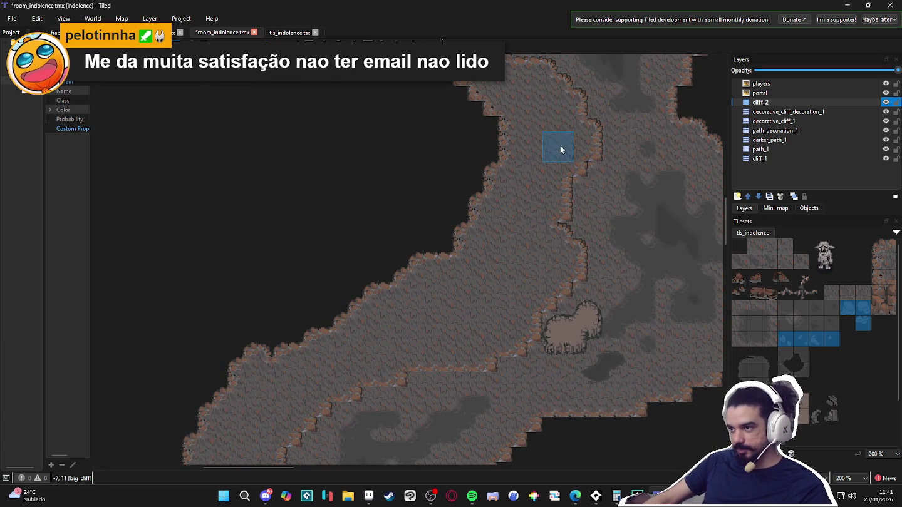
left_click_drag(547, 130, 554, 215)
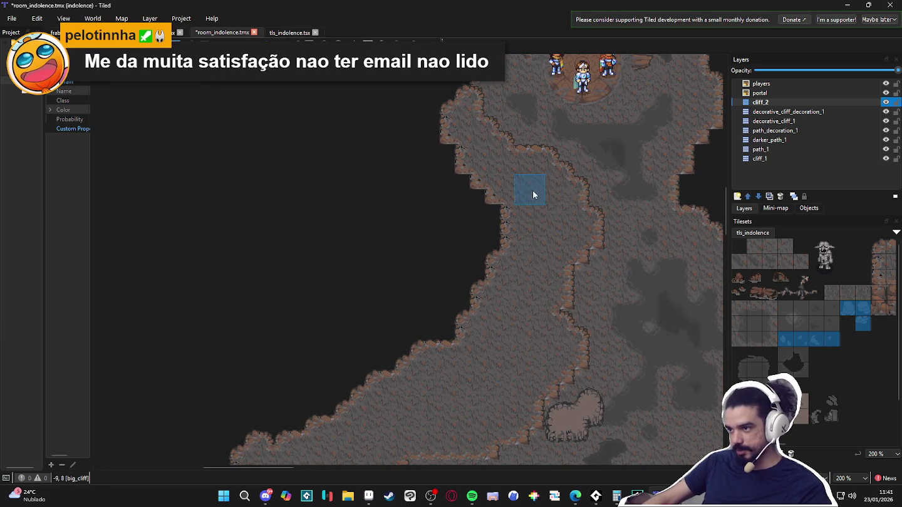
mouse_move(502, 175)
left_mouse_down()
mouse_move(471, 145)
mouse_move(482, 214)
mouse_move(477, 262)
left_mouse_up()
scroll(402, 376, "down", 3)
scroll(458, 272, "down", 1, "ctrl")
scroll(462, 215, "down", 1, "ctrl")
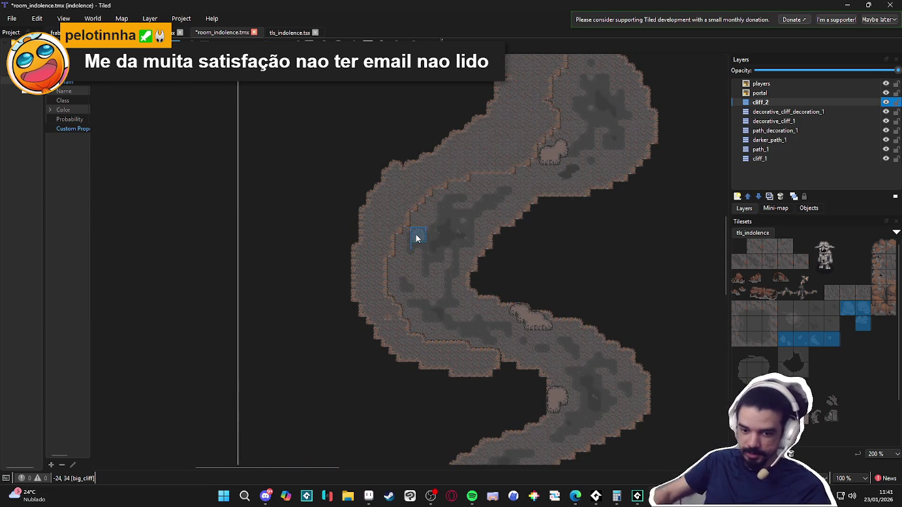
scroll(359, 318, "up", 2, "ctrl")
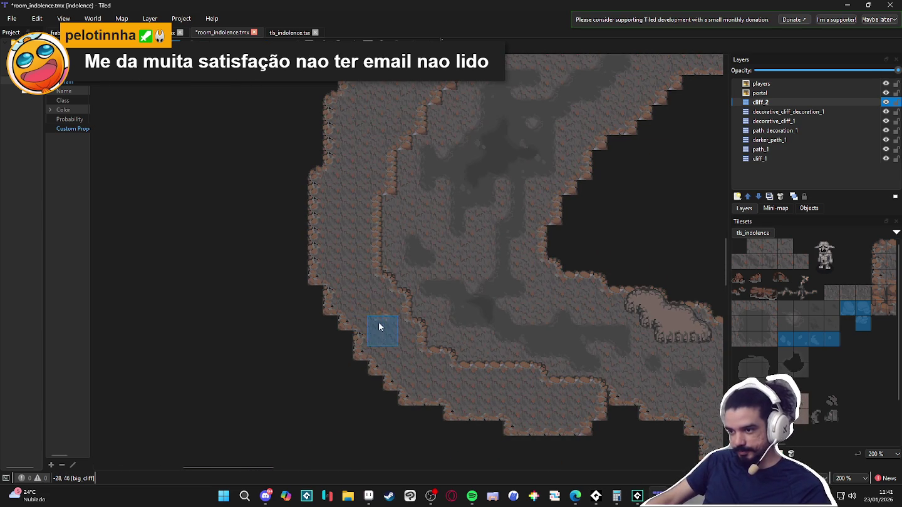
Flatten the path's bottom edge with a two-row cliff stamp and fill the dark notches
mouse_move(342, 335)
left_mouse_down()
mouse_move(367, 403)
mouse_move(429, 420)
mouse_move(564, 419)
left_mouse_up()
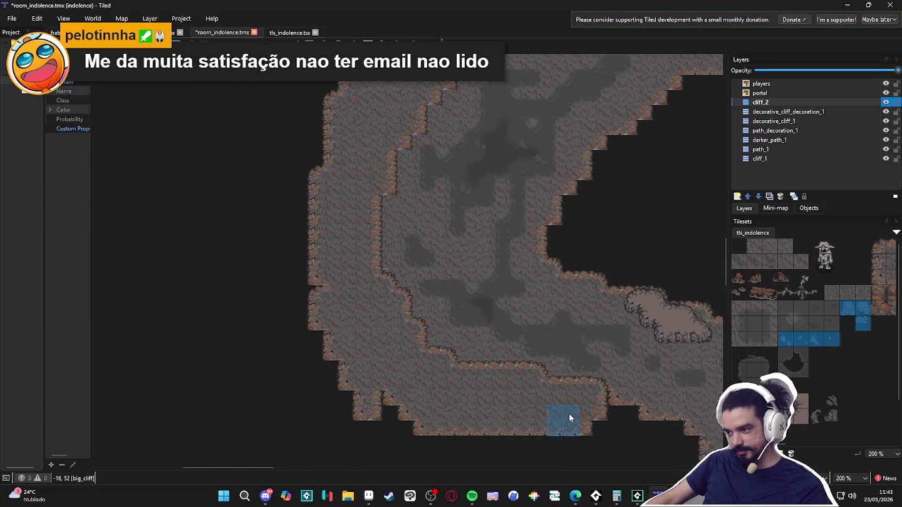
left_click_drag(544, 363, 547, 353)
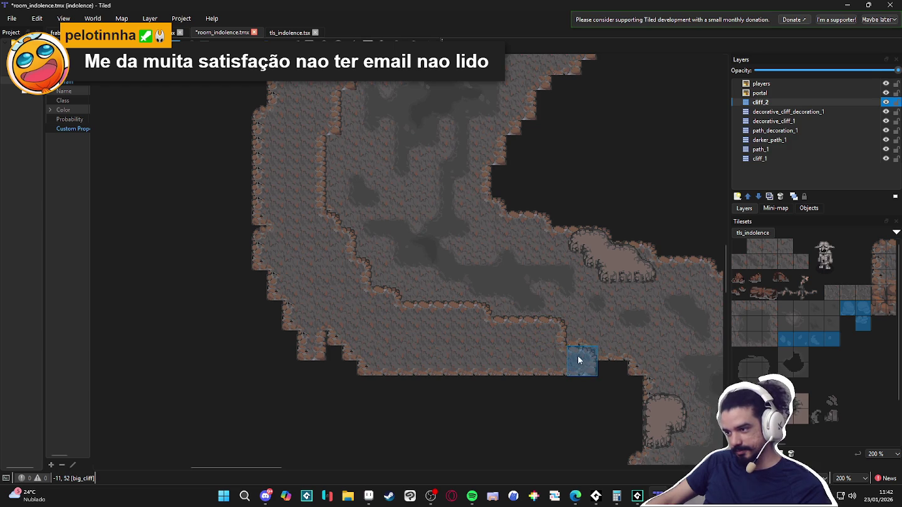
left_click(606, 375)
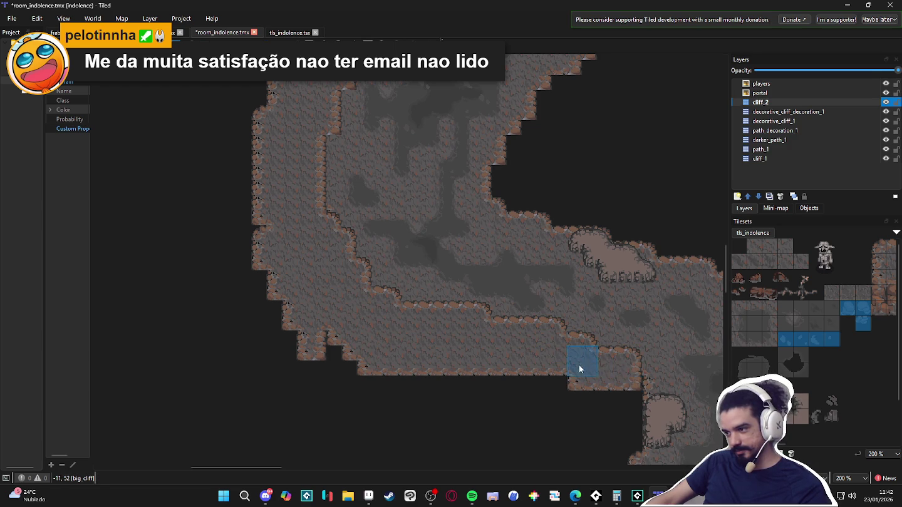
left_click_drag(638, 409, 551, 297)
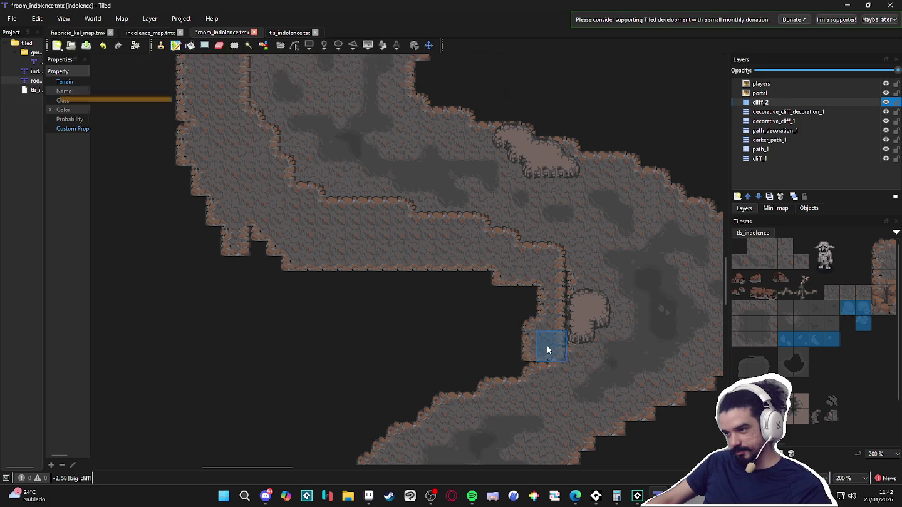
left_click(498, 353)
mouse_move(507, 351)
left_mouse_down()
mouse_move(533, 346)
mouse_move(564, 304)
mouse_move(508, 290)
mouse_move(548, 375)
mouse_move(568, 279)
mouse_move(487, 280)
left_mouse_up()
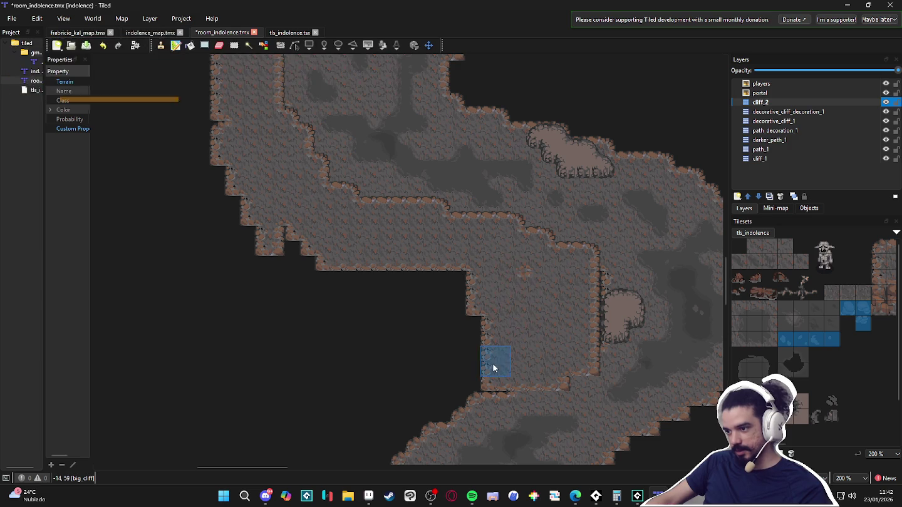
left_click_drag(474, 356, 458, 299)
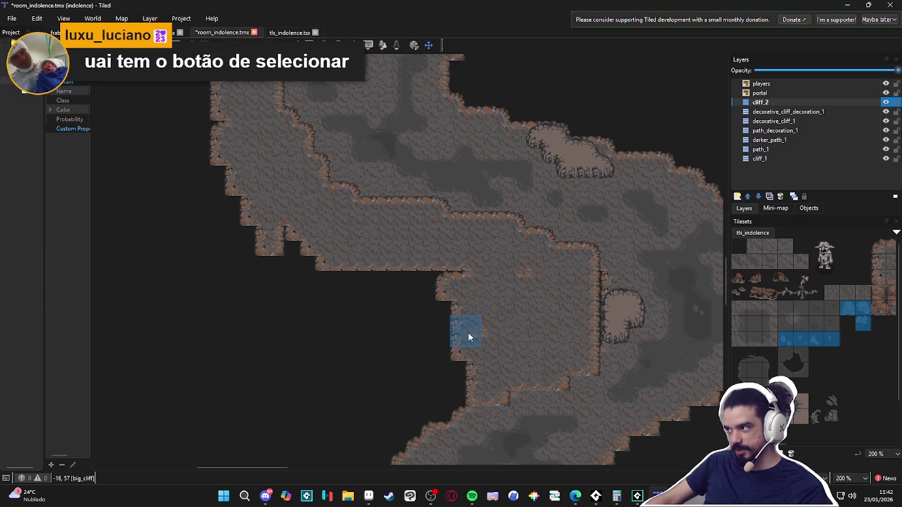
Pan along the lower path to review the smoothed cliff outline
left_click_drag(448, 357, 523, 323)
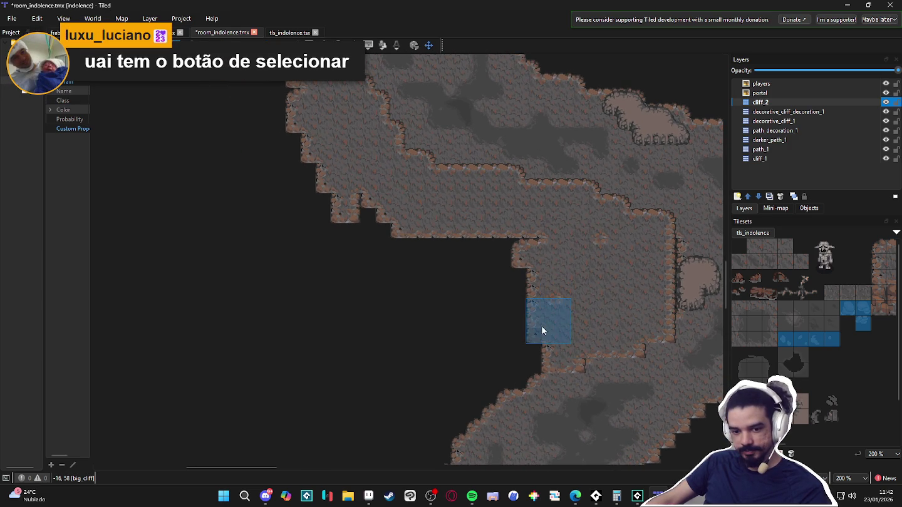
scroll(548, 326, "down", 1)
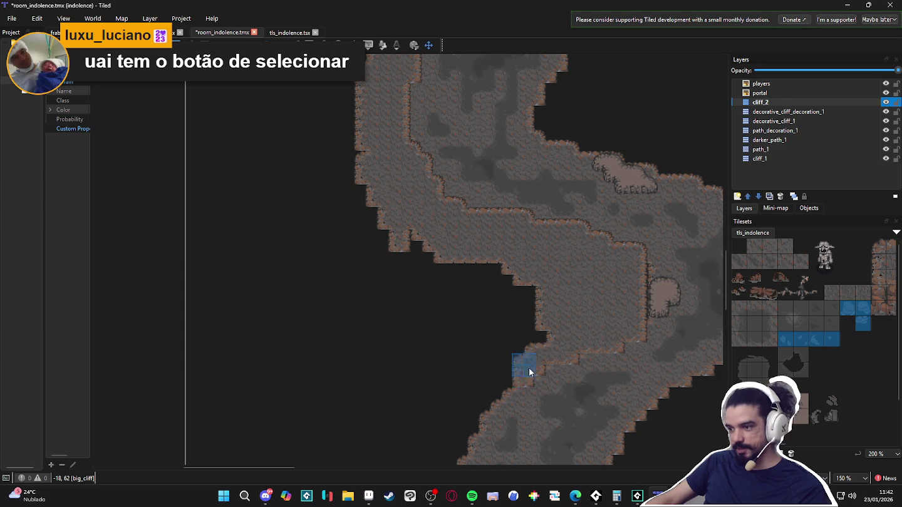
mouse_move(483, 403)
left_mouse_down()
mouse_move(533, 328)
mouse_move(520, 318)
left_mouse_up()
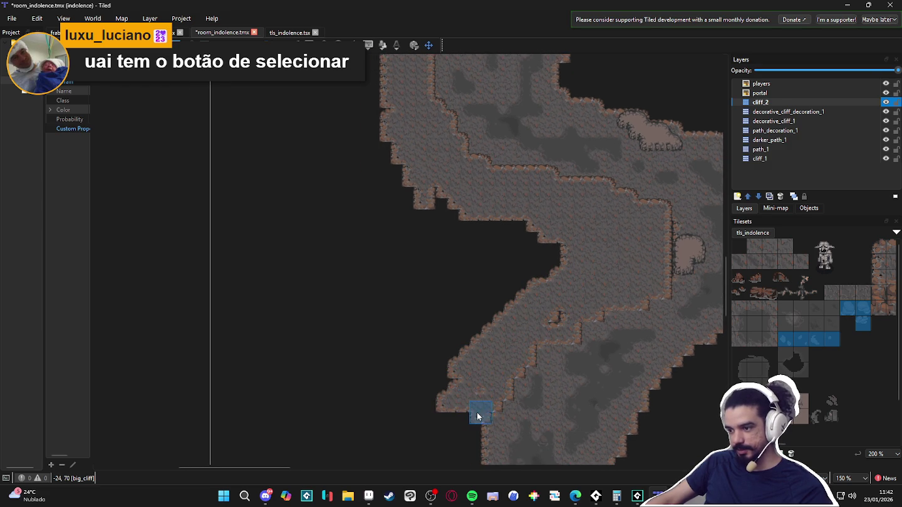
left_click_drag(468, 415, 477, 399)
scroll(478, 398, "down", 1)
left_click_drag(493, 363, 590, 362)
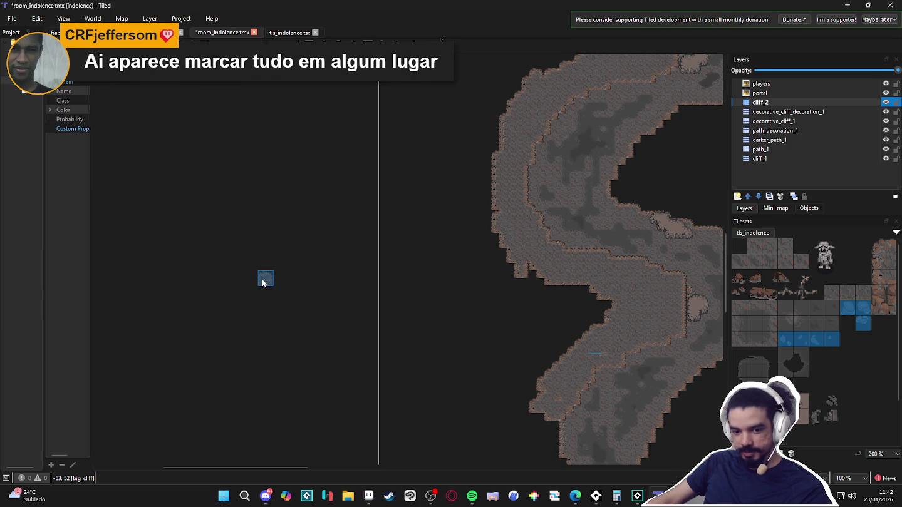
key("alt+Tab")
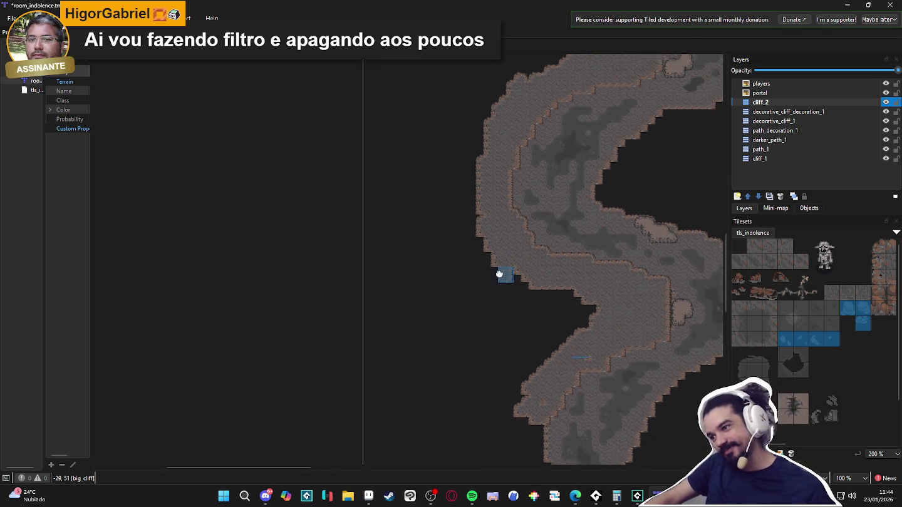
Stamp big_cliff tiles down the cliff's right edge and reshape the lower-right corner
scroll(515, 268, "up", 10)
scroll(463, 196, "up", 1)
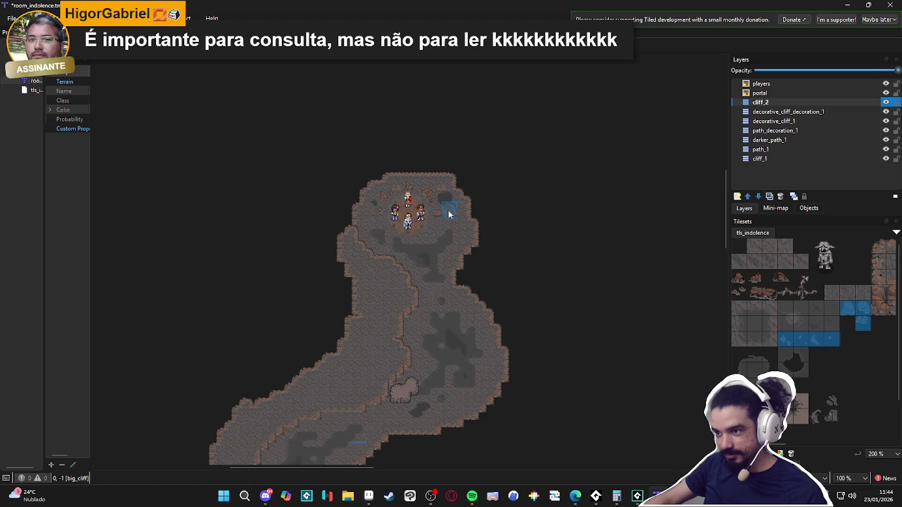
left_click(483, 240)
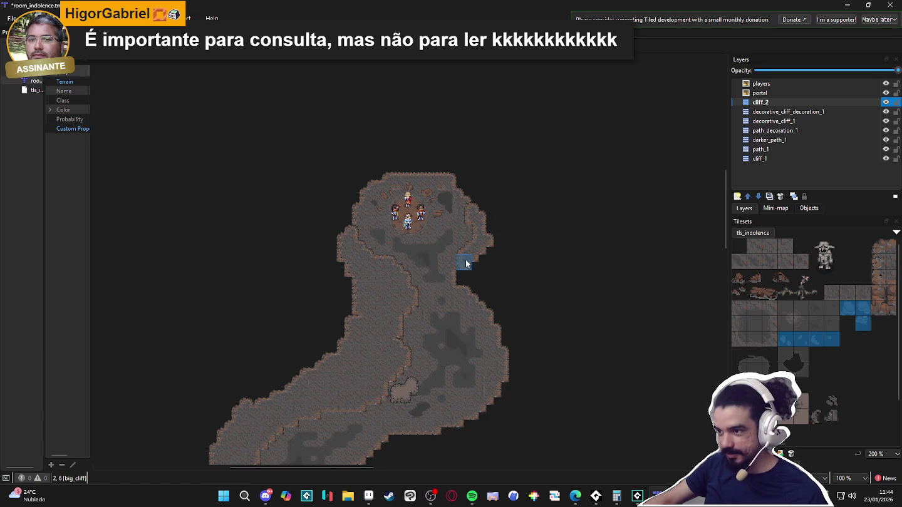
left_click(479, 289)
left_click_drag(480, 289, 502, 316)
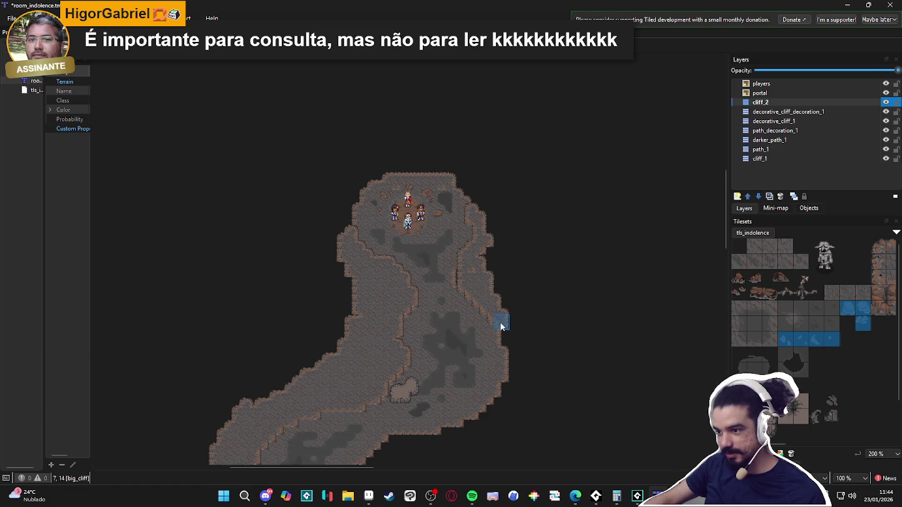
left_click(512, 336)
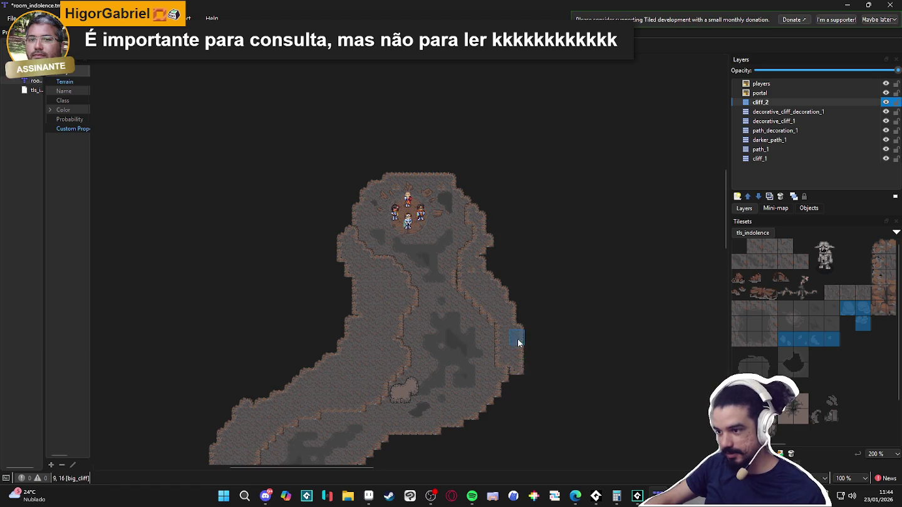
scroll(517, 336, "down", 3)
mouse_move(515, 296)
left_mouse_down()
mouse_move(519, 276)
mouse_move(479, 332)
mouse_move(394, 357)
mouse_move(367, 383)
mouse_move(419, 322)
left_mouse_up()
Paint cliff edge down the lower left side and up along the dark area
mouse_move(382, 352)
left_mouse_down()
mouse_move(376, 365)
mouse_move(388, 385)
mouse_move(395, 376)
mouse_move(419, 385)
mouse_move(400, 366)
mouse_move(418, 341)
left_mouse_up()
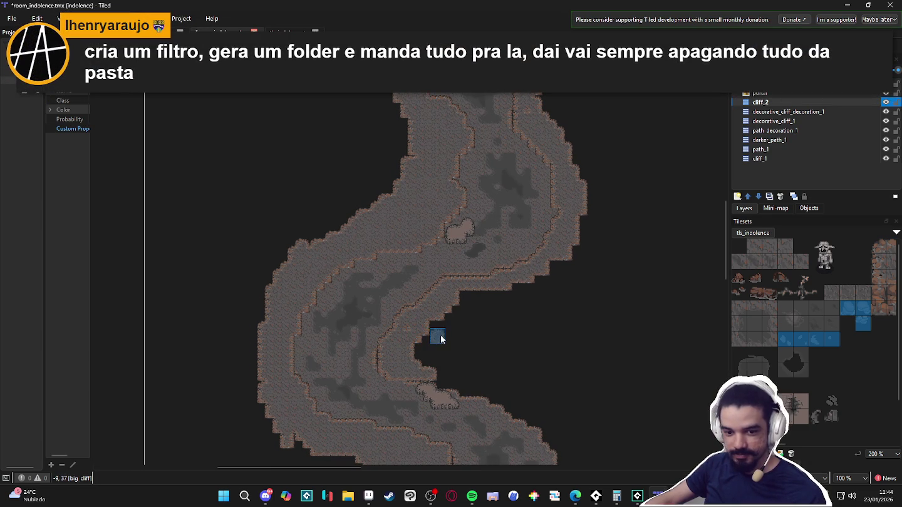
left_click_drag(469, 358, 476, 341)
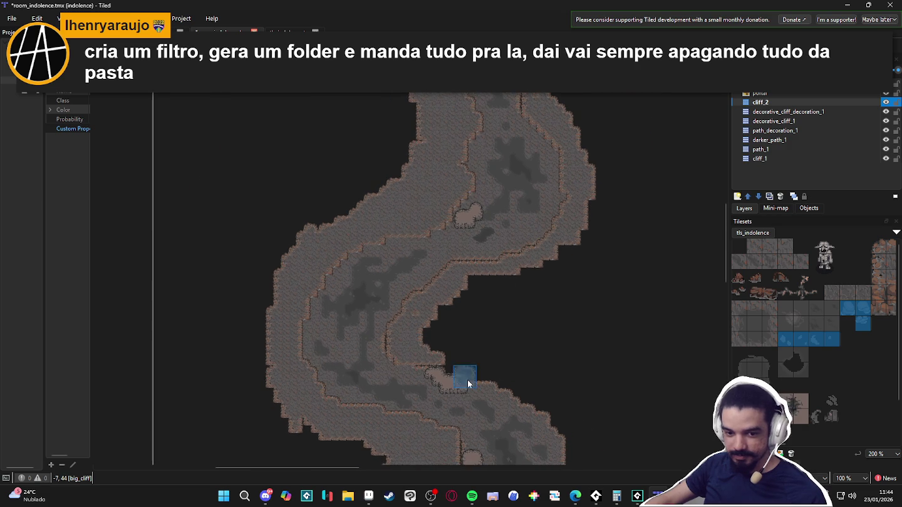
scroll(463, 375, "up", 1)
mouse_move(403, 354)
left_mouse_down()
mouse_move(463, 369)
mouse_move(470, 308)
left_mouse_up()
mouse_move(568, 383)
left_mouse_down()
mouse_move(477, 306)
mouse_move(364, 237)
mouse_move(357, 249)
mouse_move(407, 268)
left_mouse_up()
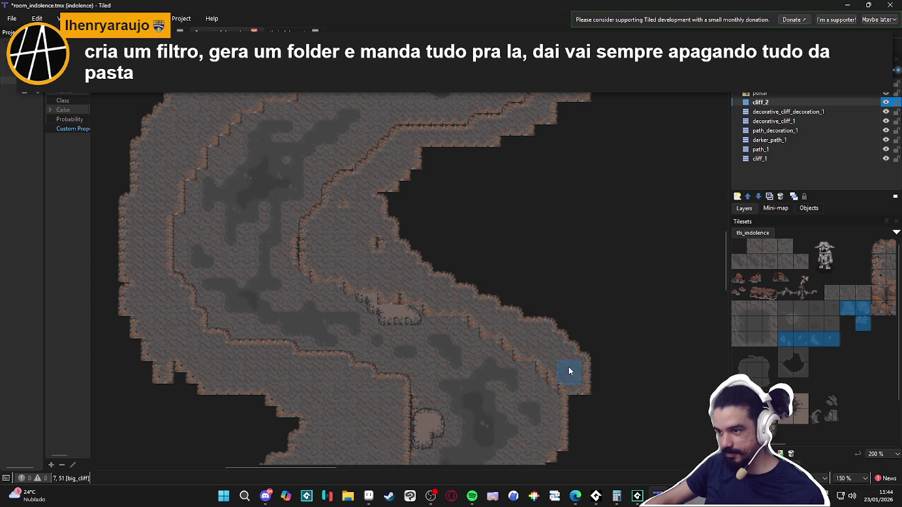
mouse_move(600, 392)
left_mouse_down()
mouse_move(555, 255)
mouse_move(535, 312)
mouse_move(534, 303)
mouse_move(549, 313)
mouse_move(553, 297)
mouse_move(557, 326)
mouse_move(550, 301)
mouse_move(566, 322)
mouse_move(512, 209)
mouse_move(567, 296)
mouse_move(565, 318)
mouse_move(550, 255)
left_mouse_up()
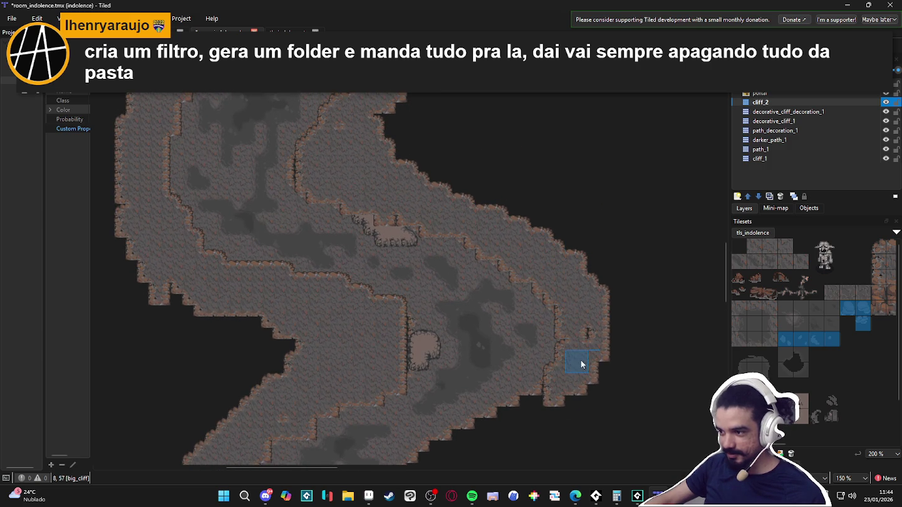
scroll(583, 375, "down", 3)
Fill the gap in the lower cliff edge with cliff tiles
left_click_drag(534, 364, 544, 345)
left_click(488, 376)
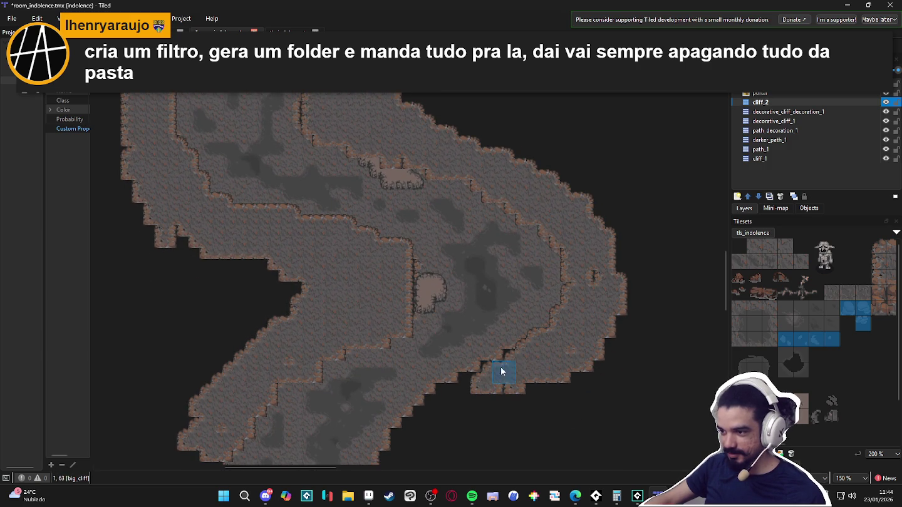
scroll(515, 369, "down", 2, "ctrl")
scroll(457, 331, "up", 2, "ctrl")
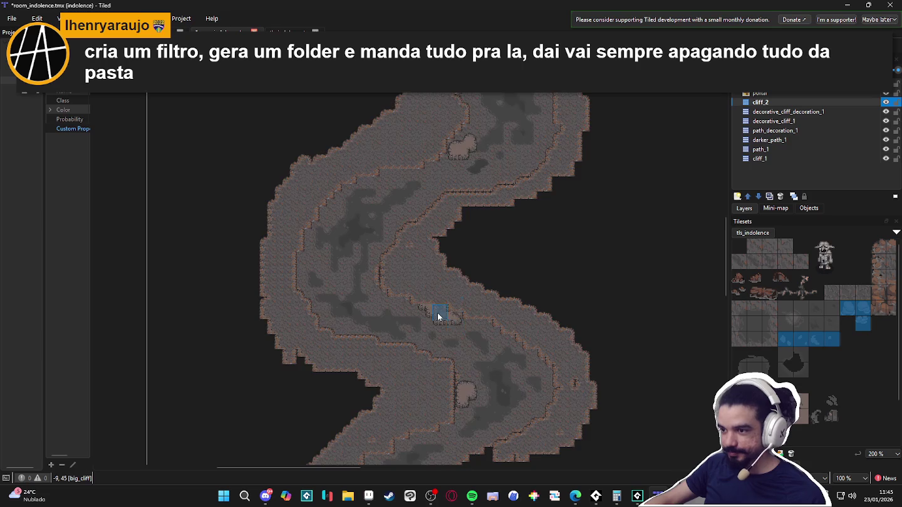
scroll(490, 341, "down", 2, "ctrl")
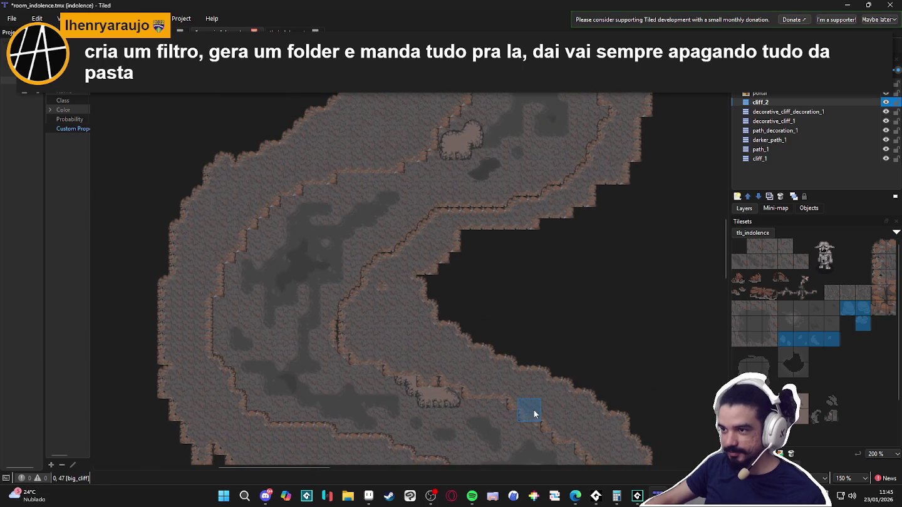
scroll(554, 386, "up", 2, "ctrl")
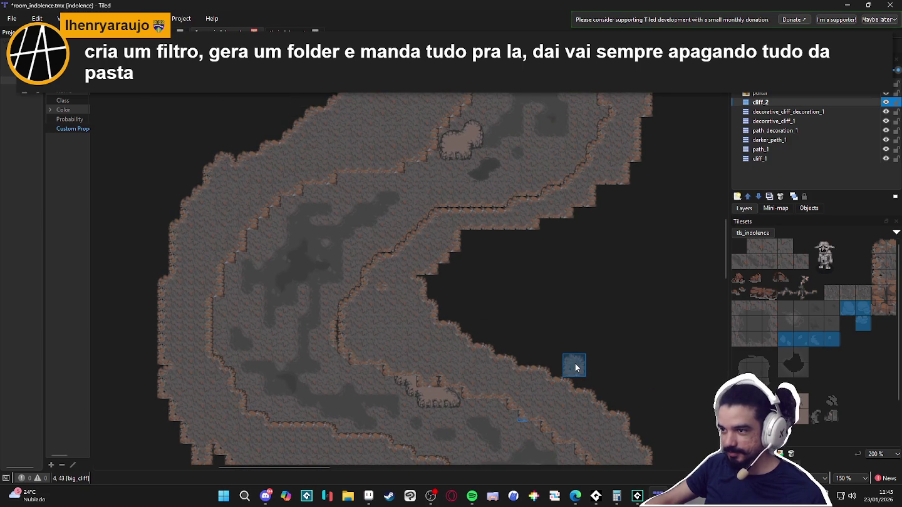
scroll(557, 371, "down", 2, "ctrl")
scroll(547, 374, "up", 1, "ctrl")
scroll(567, 240, "up", 1, "ctrl")
left_click_drag(567, 241, 565, 257)
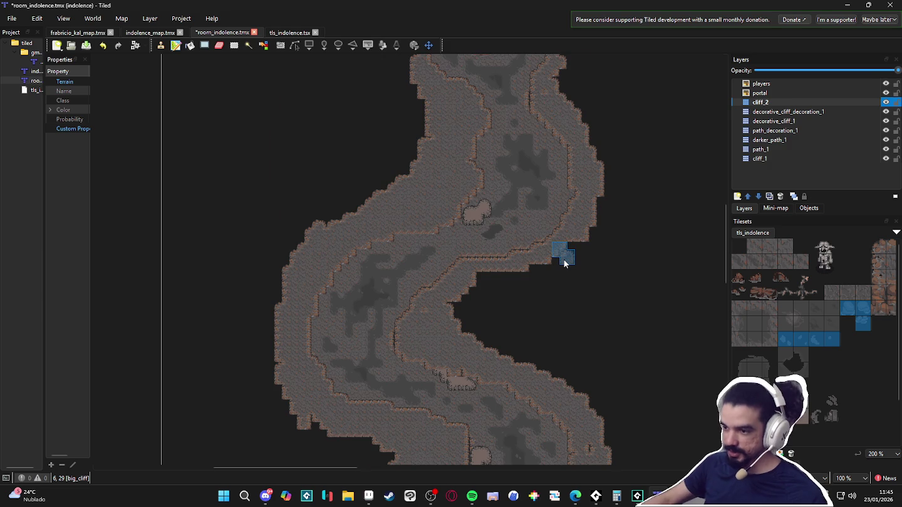
Paint a new curved cliff edge down the right cave wall and reshape its lower strip
scroll(563, 263, "down", 3)
mouse_move(581, 240)
left_mouse_down()
mouse_move(402, 307)
mouse_move(440, 316)
mouse_move(374, 341)
left_mouse_up()
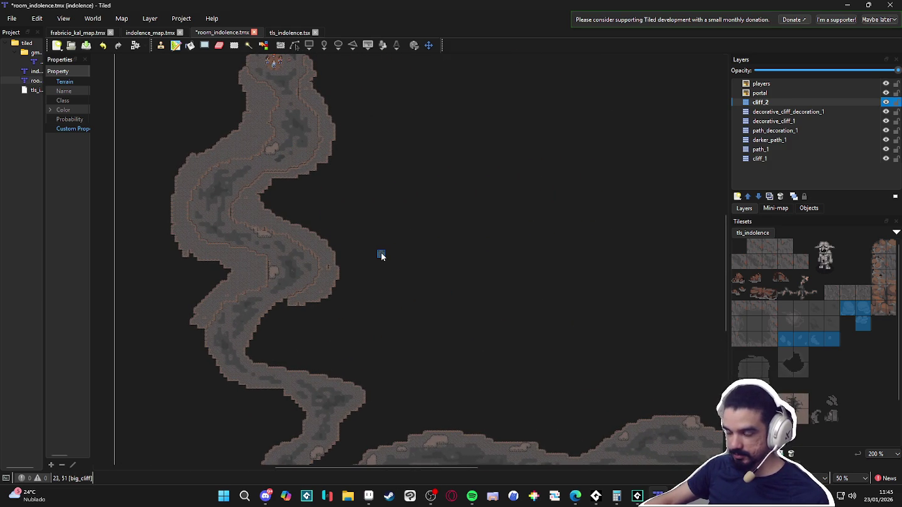
left_click_drag(165, 161, 292, 201)
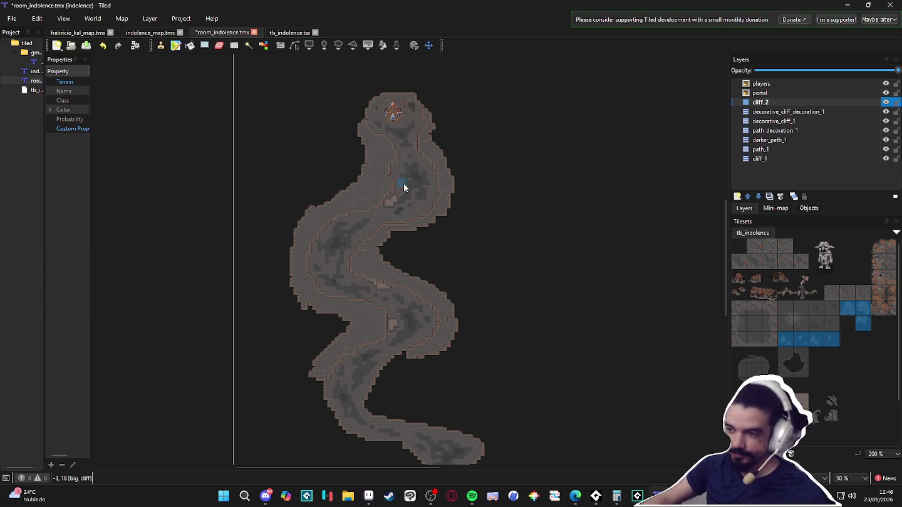
scroll(444, 323, "up", 3)
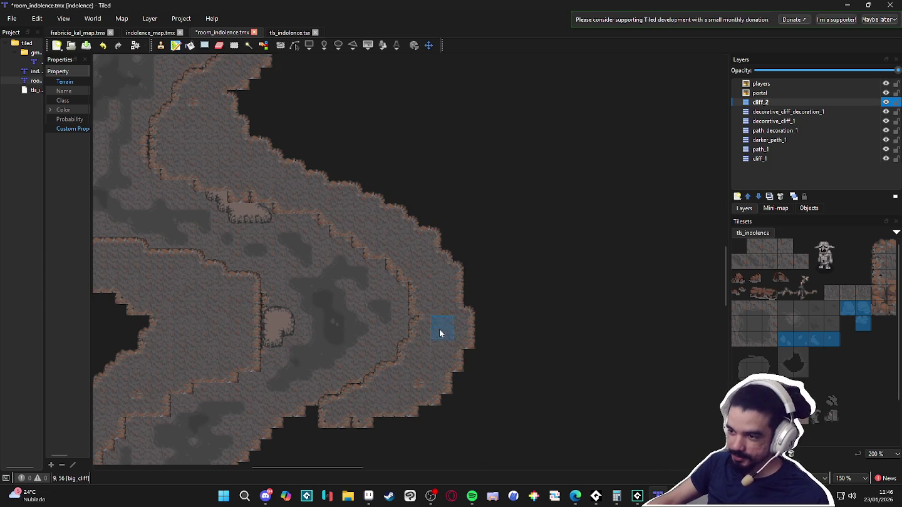
left_click_drag(415, 363, 504, 285)
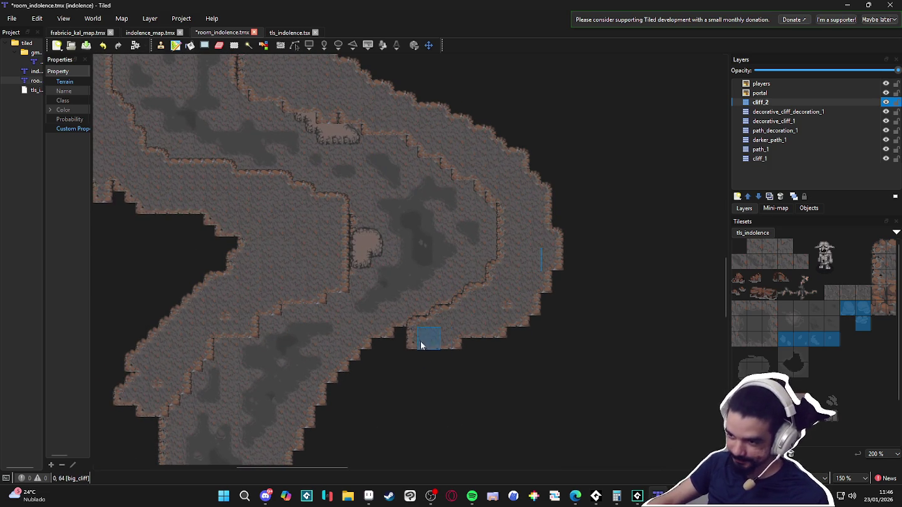
left_click_drag(393, 341, 482, 247)
mouse_move(427, 293)
left_mouse_down()
mouse_move(368, 392)
mouse_move(413, 423)
mouse_move(477, 431)
mouse_move(431, 429)
mouse_move(452, 436)
mouse_move(403, 393)
mouse_move(414, 352)
mouse_move(448, 313)
mouse_move(433, 341)
left_mouse_up()
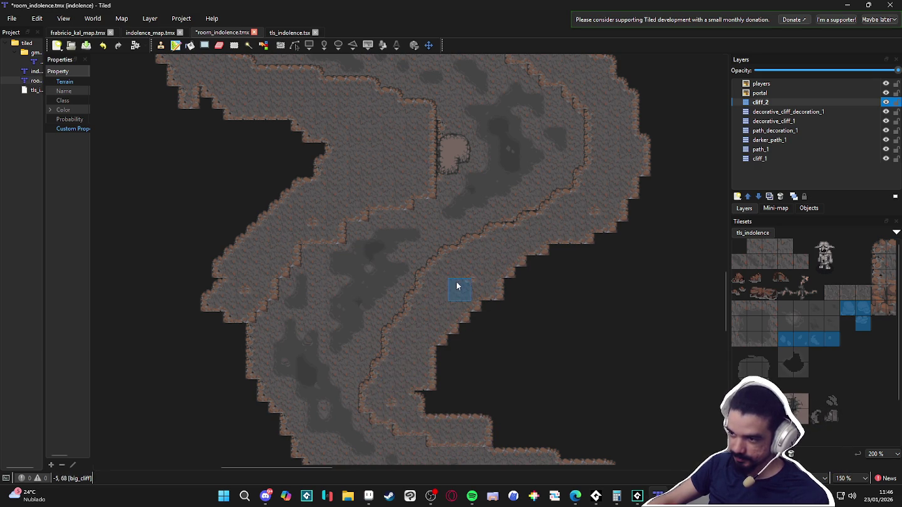
mouse_move(477, 414)
left_mouse_down()
mouse_move(481, 343)
mouse_move(438, 378)
mouse_move(502, 369)
mouse_move(505, 317)
mouse_move(466, 333)
mouse_move(495, 391)
mouse_move(503, 436)
left_mouse_up()
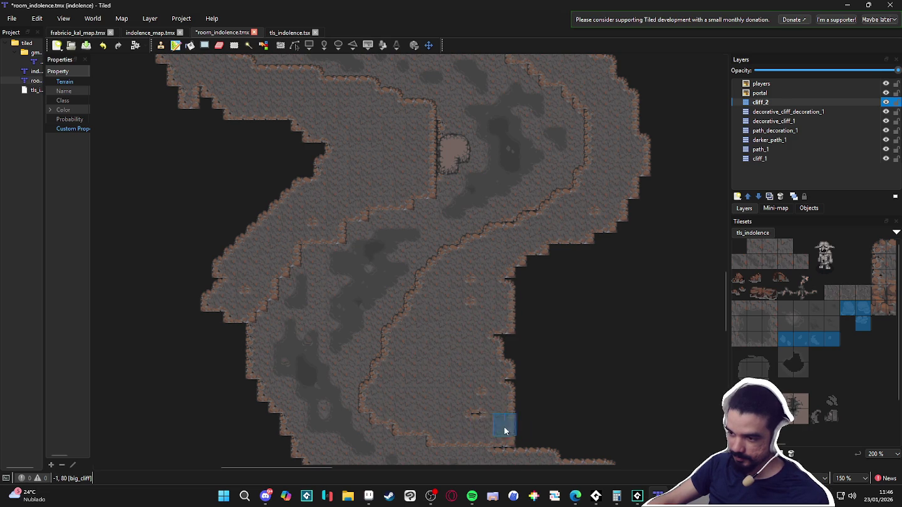
Fill the notches along the right wall with cliff terrain to straighten the edge
scroll(487, 302, "down", 4)
mouse_move(471, 330)
left_mouse_down()
mouse_move(542, 329)
mouse_move(471, 261)
left_mouse_up()
left_click_drag(491, 292, 445, 310)
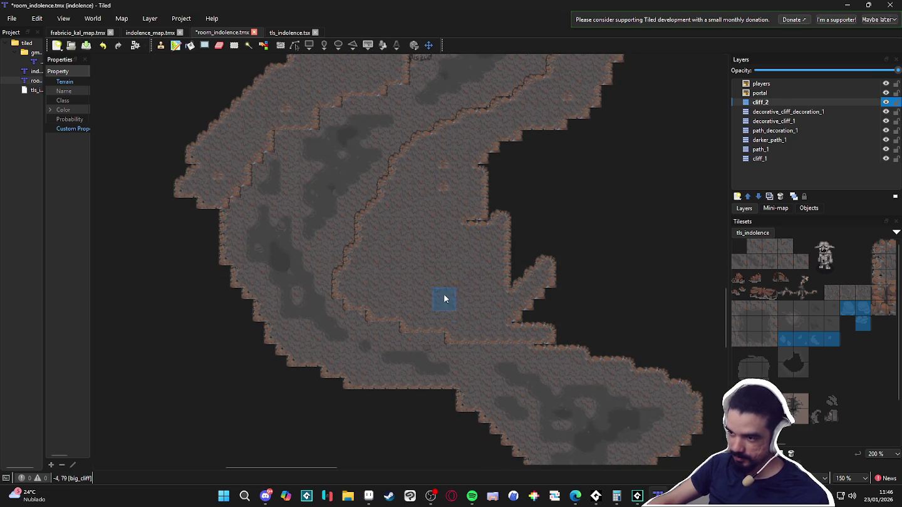
mouse_move(482, 276)
left_mouse_down()
mouse_move(498, 160)
mouse_move(442, 181)
mouse_move(529, 122)
mouse_move(494, 251)
left_mouse_up()
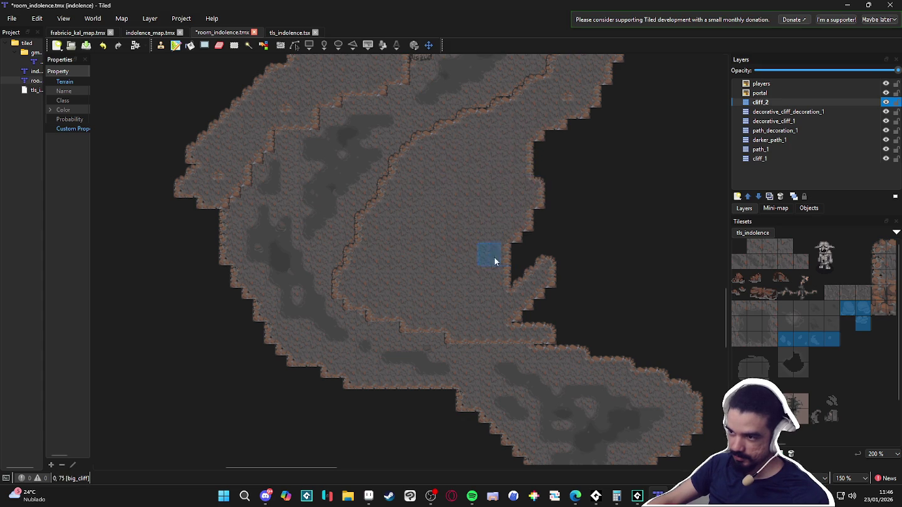
scroll(555, 335, "down", 2)
scroll(557, 351, "up", 3)
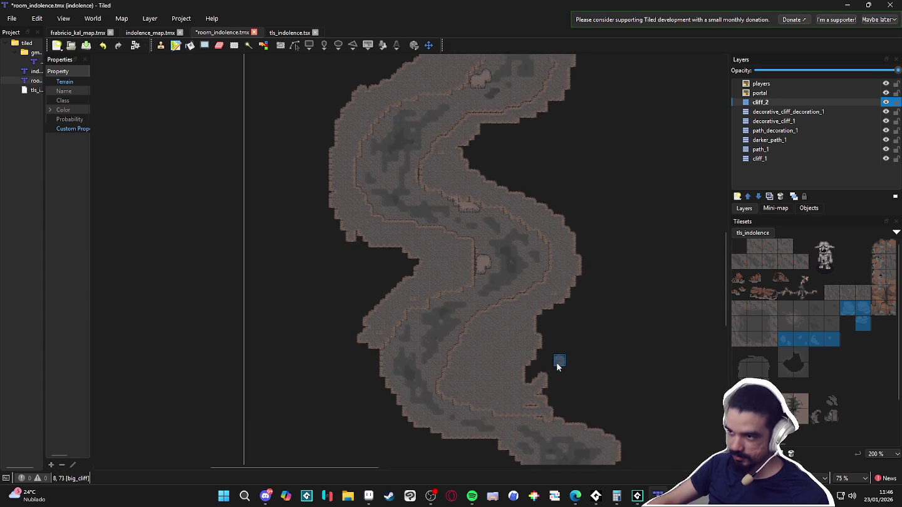
Paint cliff tiles over the edge beside the players' starting room
scroll(521, 363, "up", 3)
scroll(443, 250, "up", 1)
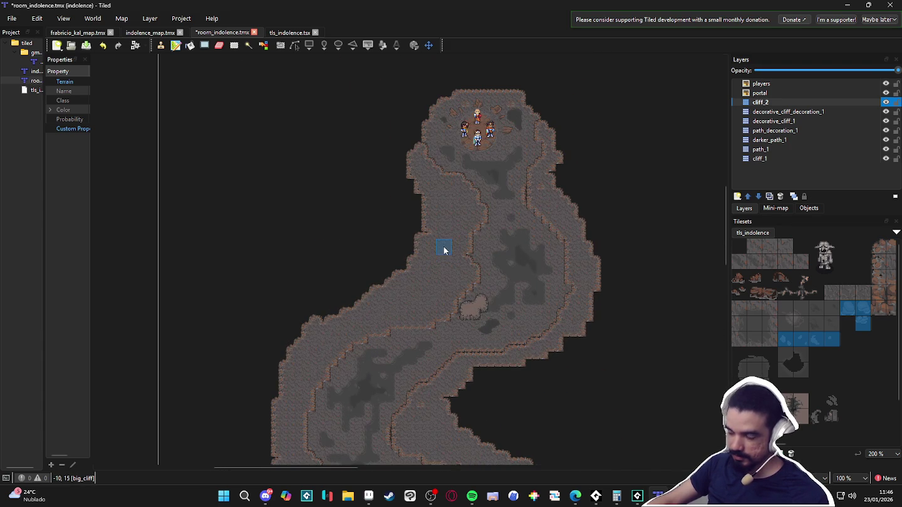
scroll(403, 225, "up", 1)
scroll(404, 256, "down", 1)
scroll(412, 275, "down", 1)
scroll(374, 204, "up", 1)
scroll(333, 132, "down", 1)
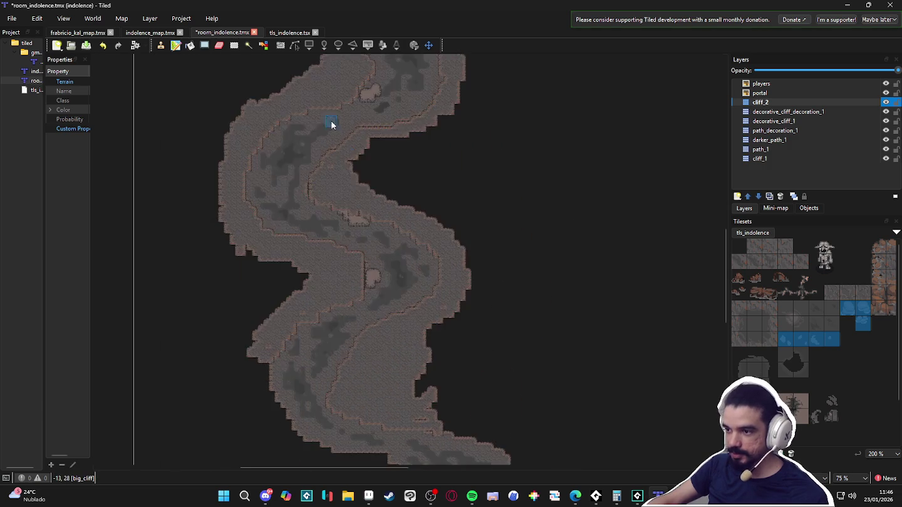
scroll(409, 375, "down", 2)
scroll(437, 349, "up", 1)
scroll(431, 212, "down", 1)
scroll(454, 297, "up", 1)
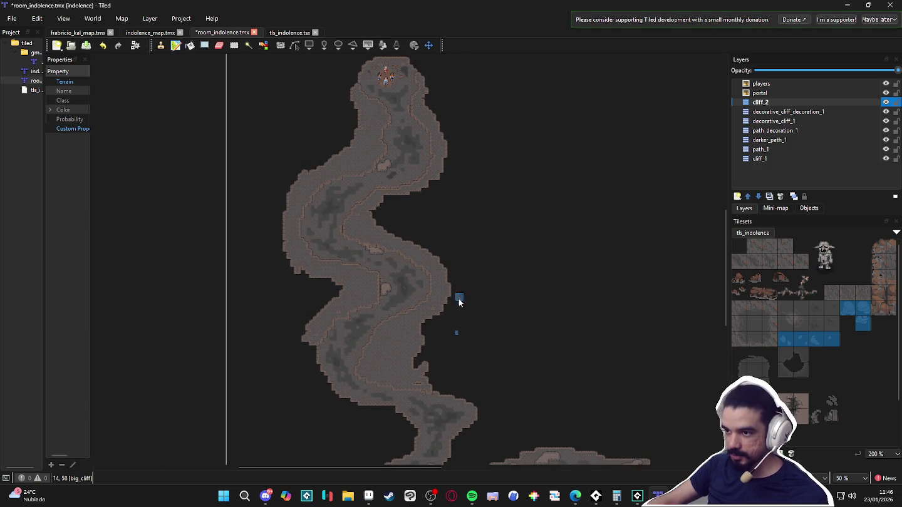
scroll(370, 141, "up", 1)
scroll(373, 124, "up", 1)
scroll(393, 251, "up", 1)
left_click_drag(338, 181, 366, 214)
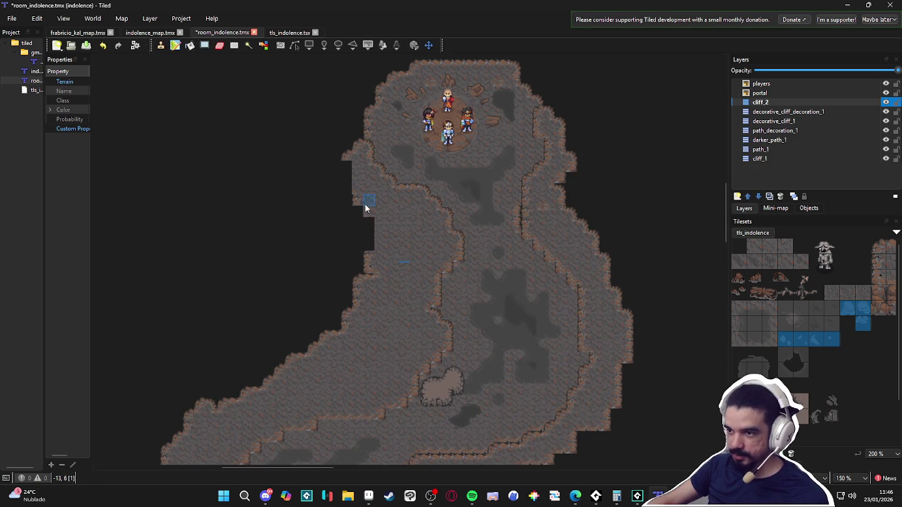
Erase the extra cliff and floor tiles along the left cave wall
mouse_move(360, 246)
left_mouse_down()
mouse_move(360, 295)
mouse_move(336, 328)
mouse_move(265, 378)
mouse_move(348, 333)
mouse_move(246, 403)
mouse_move(201, 408)
mouse_move(201, 419)
left_mouse_up()
mouse_move(226, 383)
left_mouse_down()
mouse_move(245, 346)
mouse_move(214, 366)
left_mouse_up()
scroll(245, 346, "down", 3)
scroll(236, 344, "up", 3)
mouse_move(333, 222)
left_mouse_down()
mouse_move(346, 256)
mouse_move(339, 288)
left_mouse_up()
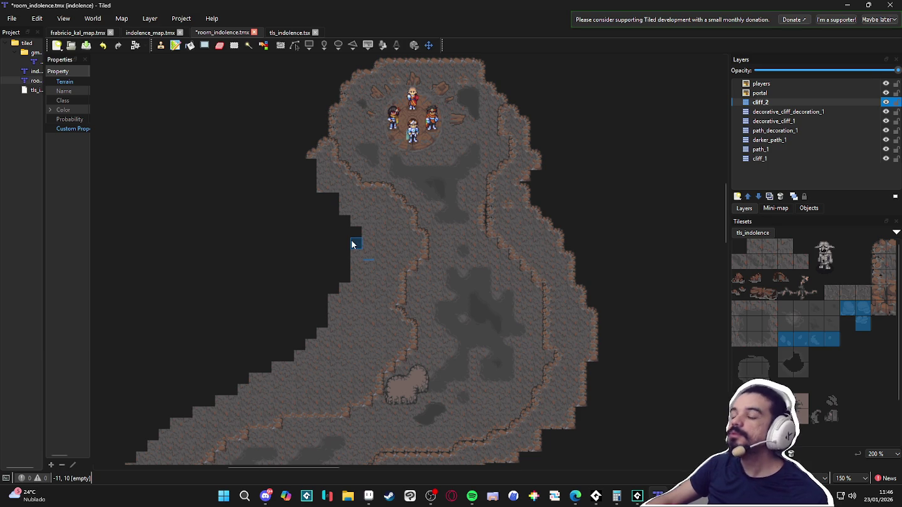
Erase stray tiles along the right cave wall and the lower-right cliff edge
scroll(351, 242, "up", 1)
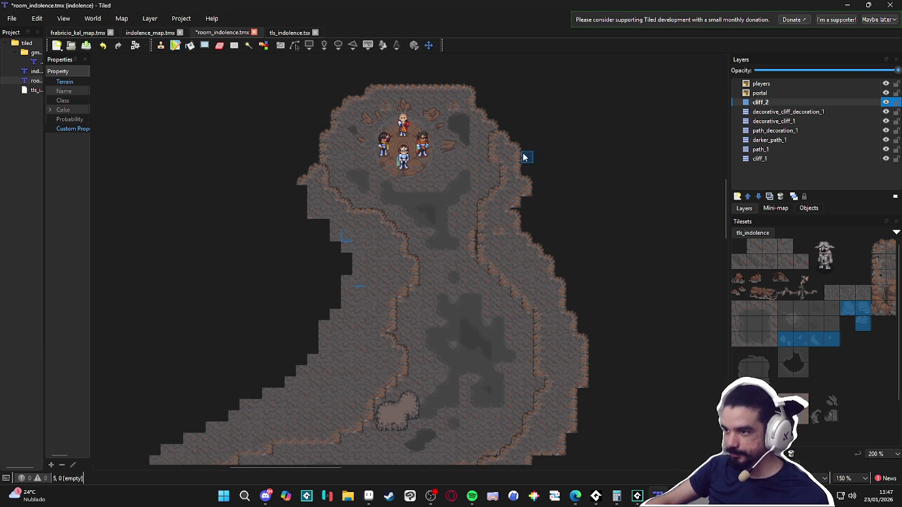
mouse_move(524, 215)
left_mouse_down()
mouse_move(529, 237)
mouse_move(567, 284)
mouse_move(582, 355)
left_mouse_up()
scroll(544, 268, "down", 2)
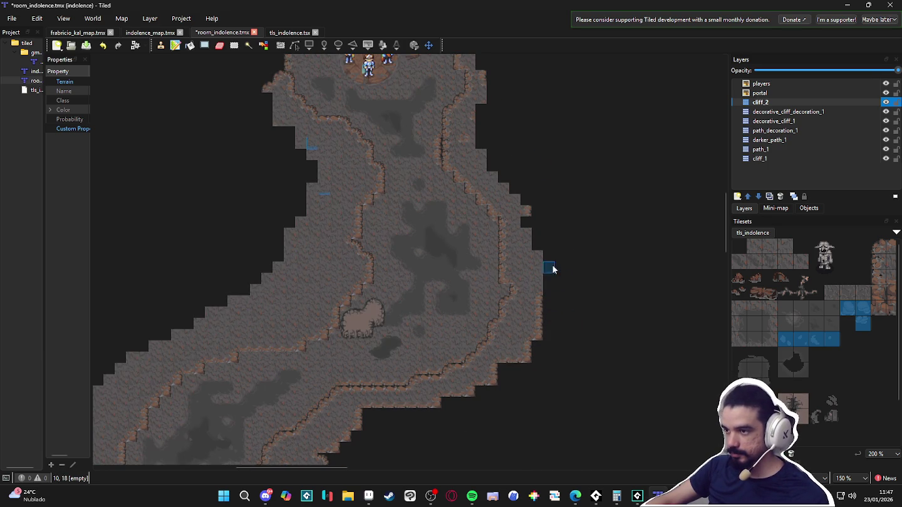
left_click_drag(504, 369, 464, 391)
scroll(437, 415, "down", 1)
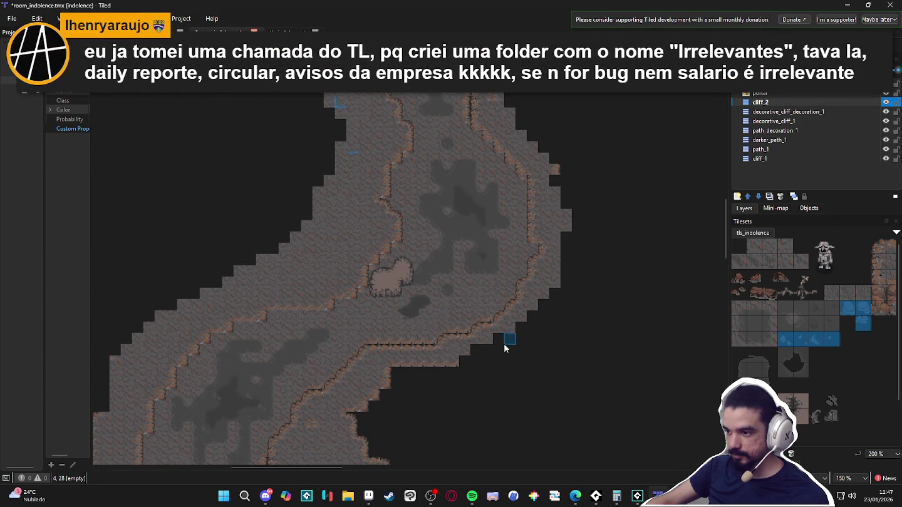
mouse_move(433, 369)
left_mouse_down()
mouse_move(375, 378)
mouse_move(416, 364)
mouse_move(413, 353)
mouse_move(388, 374)
mouse_move(384, 365)
mouse_move(398, 409)
mouse_move(384, 409)
mouse_move(405, 414)
left_mouse_up()
scroll(413, 352, "down", 1)
scroll(405, 415, "down", 1)
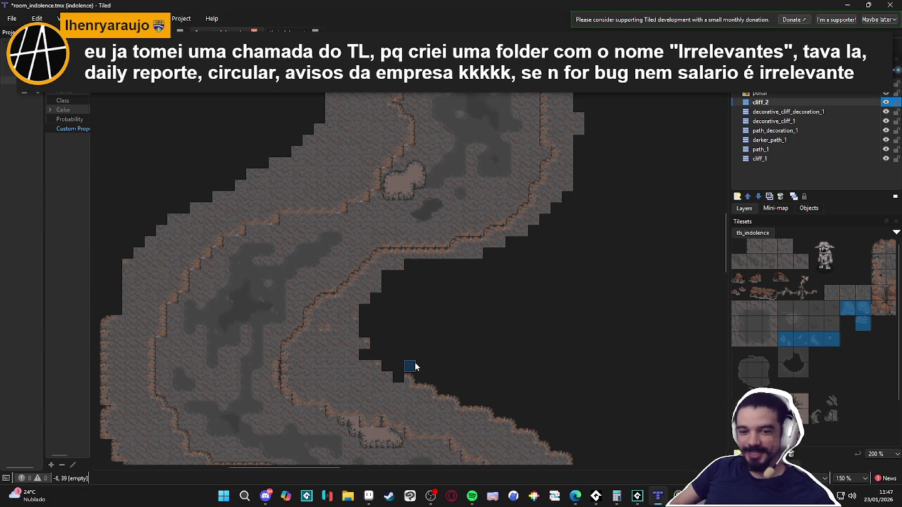
Erase the stray cliff-edge tiles around the dark gap's edges on cliff_2 to straighten the edge
left_click(364, 344)
mouse_move(419, 389)
left_mouse_down()
mouse_move(468, 409)
mouse_move(462, 401)
left_mouse_up()
left_click(445, 400)
scroll(465, 382, "down", 2)
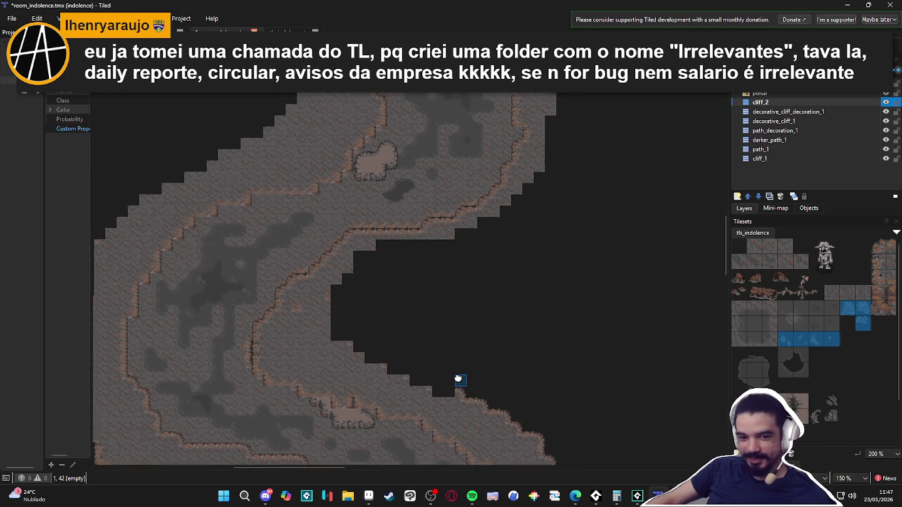
left_click(447, 359)
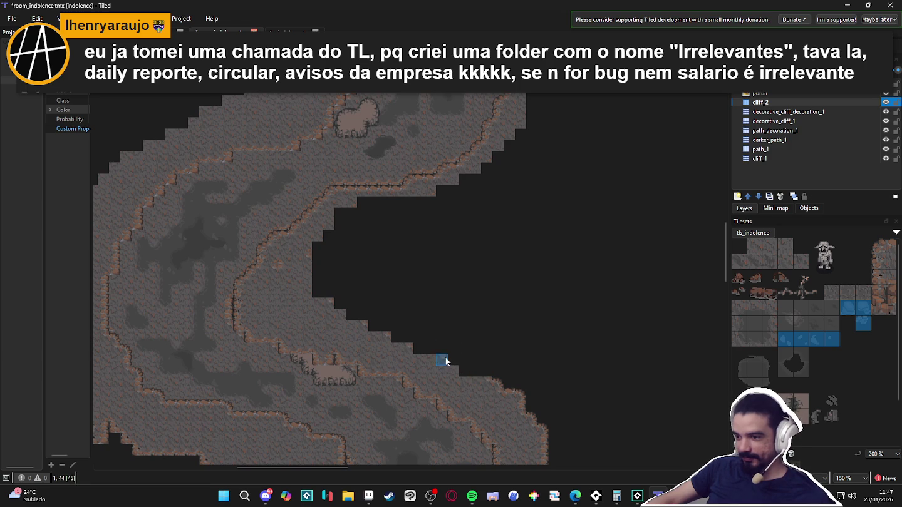
scroll(498, 295, "down", 3)
mouse_move(521, 329)
left_mouse_down()
mouse_move(527, 368)
mouse_move(520, 429)
mouse_move(519, 374)
mouse_move(539, 327)
mouse_move(532, 364)
mouse_move(466, 412)
left_mouse_up()
scroll(519, 401, "down", 3)
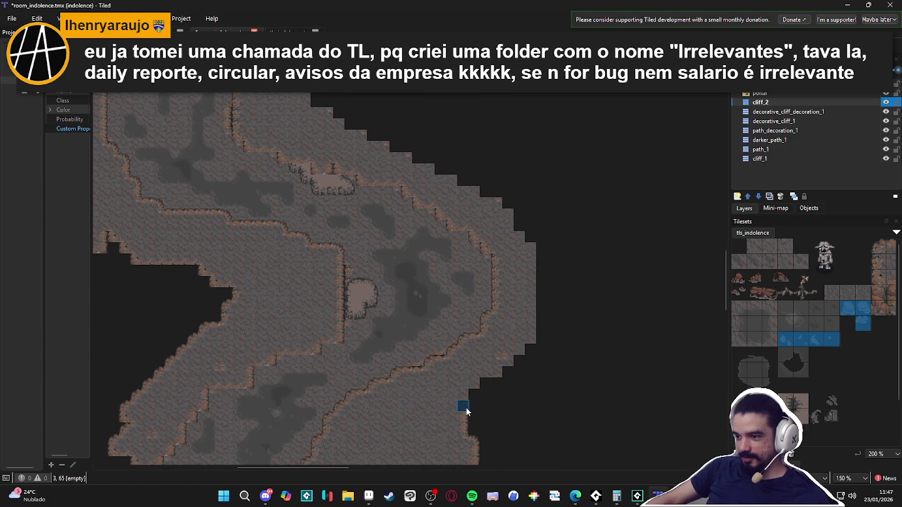
scroll(465, 431, "down", 3)
mouse_move(464, 330)
left_mouse_down()
mouse_move(471, 314)
mouse_move(398, 356)
mouse_move(460, 375)
mouse_move(429, 399)
mouse_move(464, 353)
mouse_move(396, 407)
mouse_move(442, 313)
mouse_move(436, 311)
left_mouse_up()
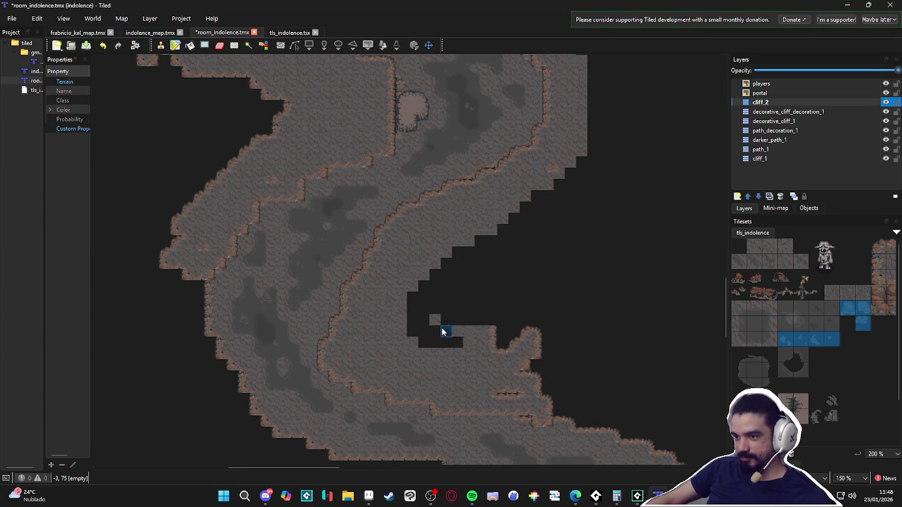
mouse_move(456, 346)
left_mouse_down()
mouse_move(465, 336)
mouse_move(538, 357)
mouse_move(529, 327)
mouse_move(545, 391)
left_mouse_up()
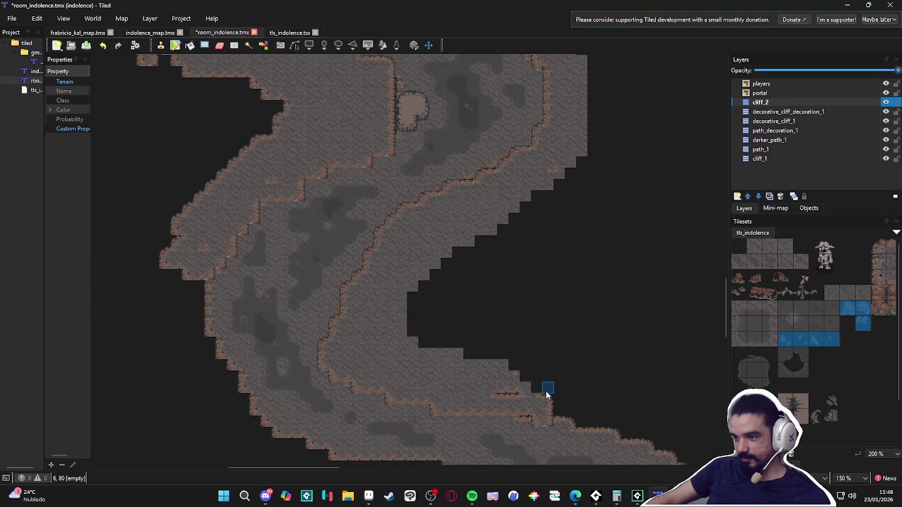
Clear the cliff tiles up the gap's lower-left and upper-left edges
scroll(493, 332, "up", 5)
scroll(445, 327, "left", 3)
mouse_move(297, 439)
left_mouse_down()
mouse_move(300, 386)
mouse_move(401, 268)
mouse_move(318, 232)
mouse_move(332, 234)
left_mouse_up()
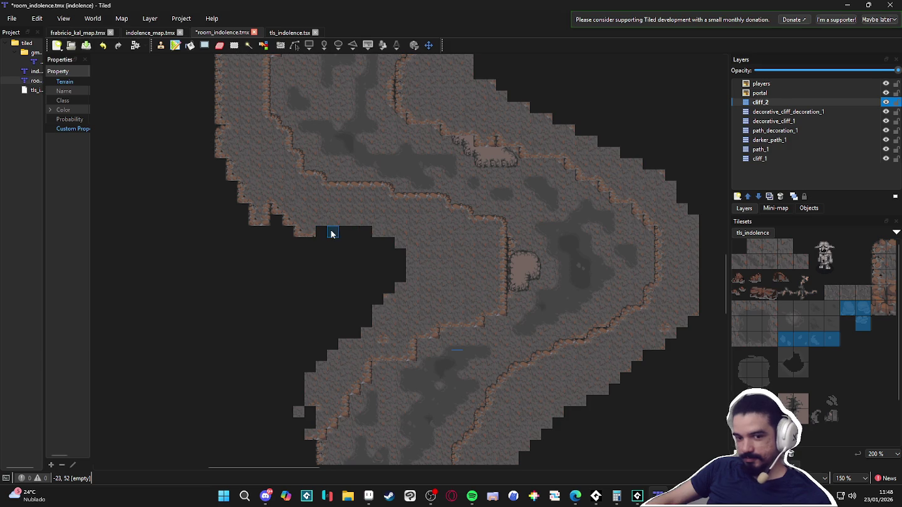
scroll(429, 296, "up", 2)
scroll(428, 297, "left", 3)
mouse_move(461, 299)
left_mouse_down()
mouse_move(398, 285)
mouse_move(353, 255)
mouse_move(372, 288)
mouse_move(336, 219)
mouse_move(317, 124)
mouse_move(326, 109)
left_mouse_up()
scroll(338, 230, "up", 8)
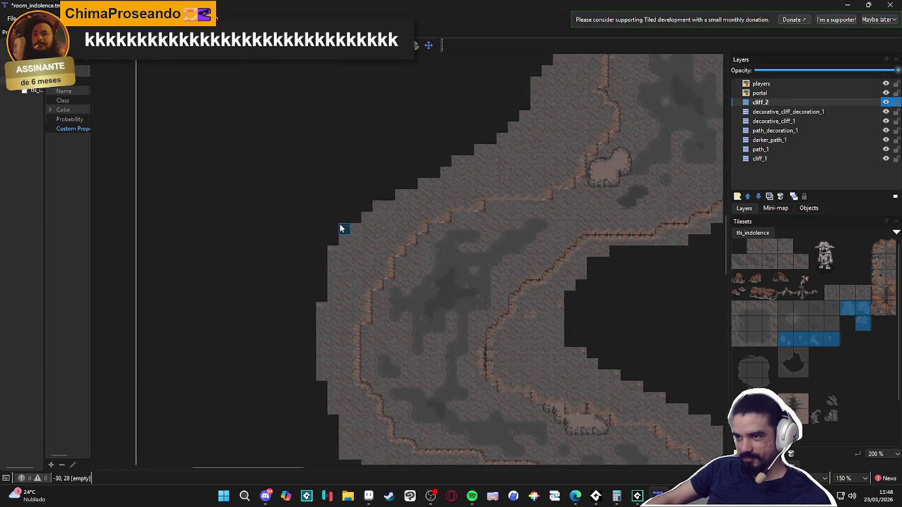
mouse_move(364, 298)
left_mouse_down()
mouse_move(404, 279)
mouse_move(380, 276)
mouse_move(404, 275)
mouse_move(383, 301)
mouse_move(415, 273)
mouse_move(394, 222)
mouse_move(427, 263)
left_mouse_up()
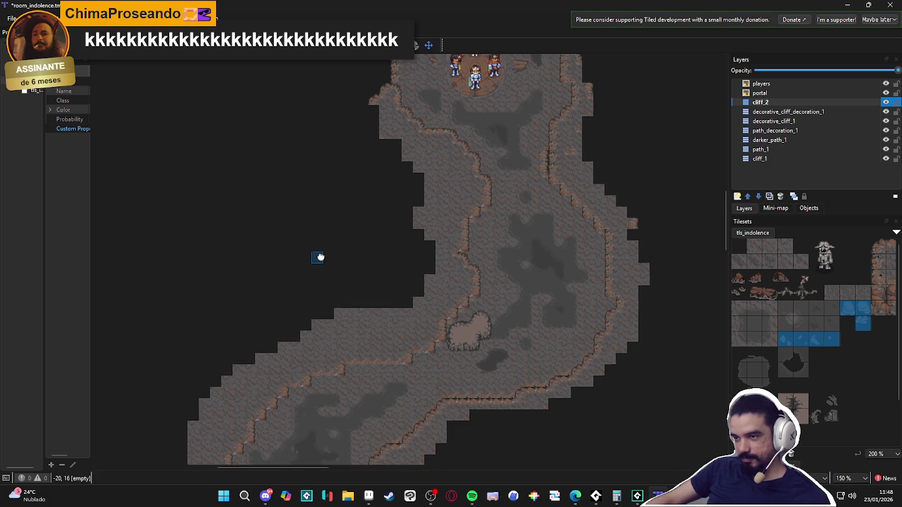
Erase the remaining cliff-edge tiles down the cave's inner left wall
scroll(317, 252, "up", 5)
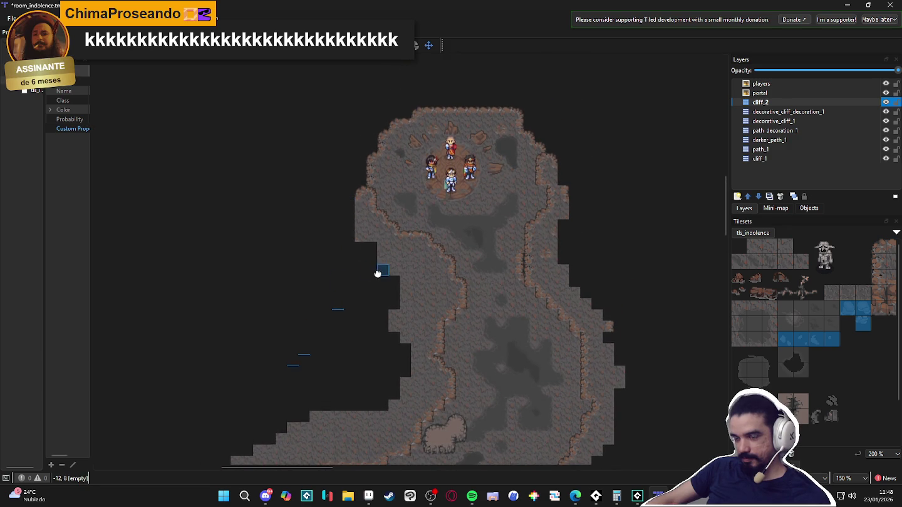
scroll(388, 263, "down", 3)
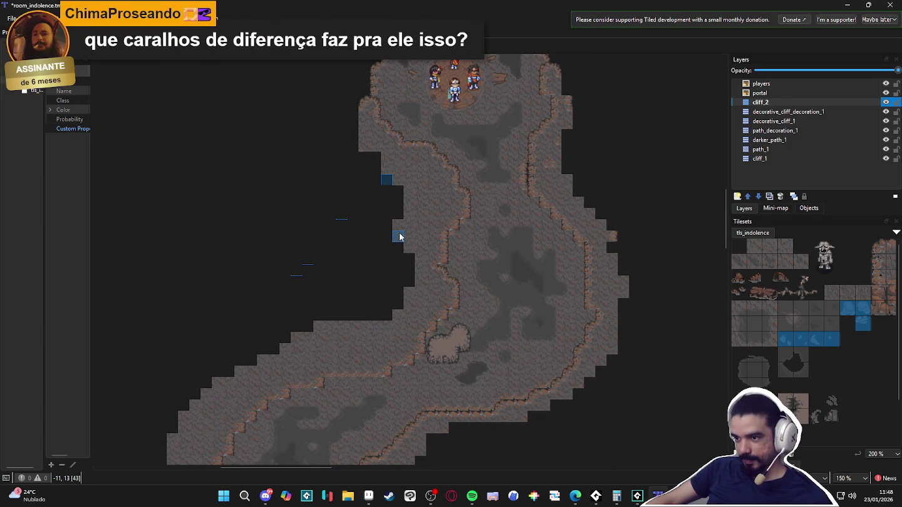
scroll(348, 200, "right", 2)
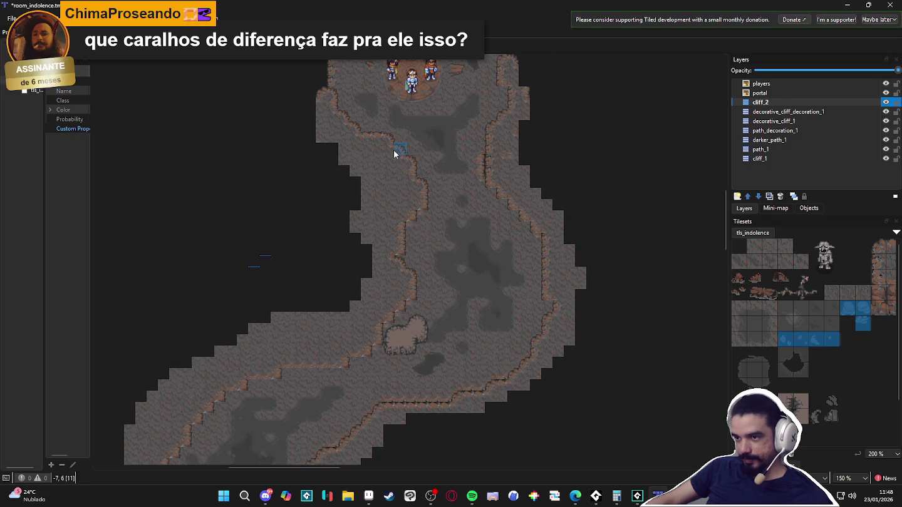
scroll(375, 251, "up", 3)
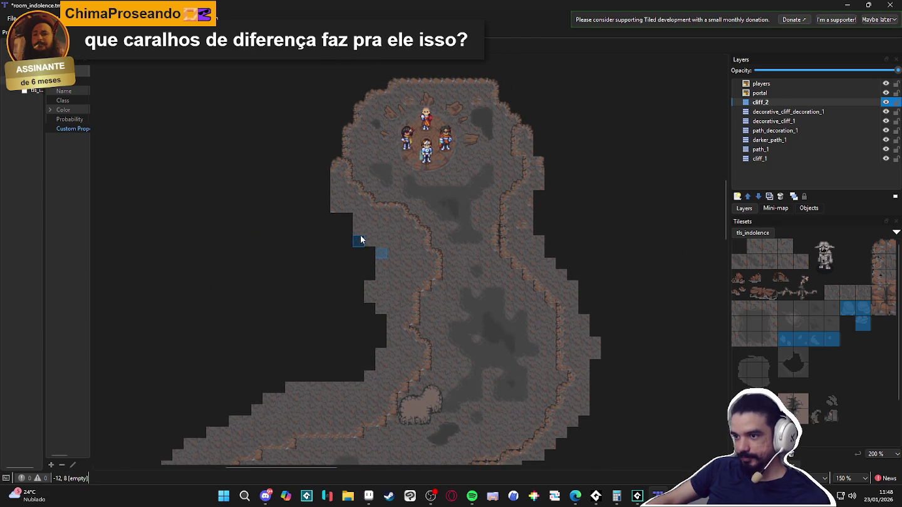
mouse_move(369, 246)
left_mouse_down()
mouse_move(376, 256)
mouse_move(372, 311)
left_mouse_up()
left_click(332, 206)
left_click(335, 198)
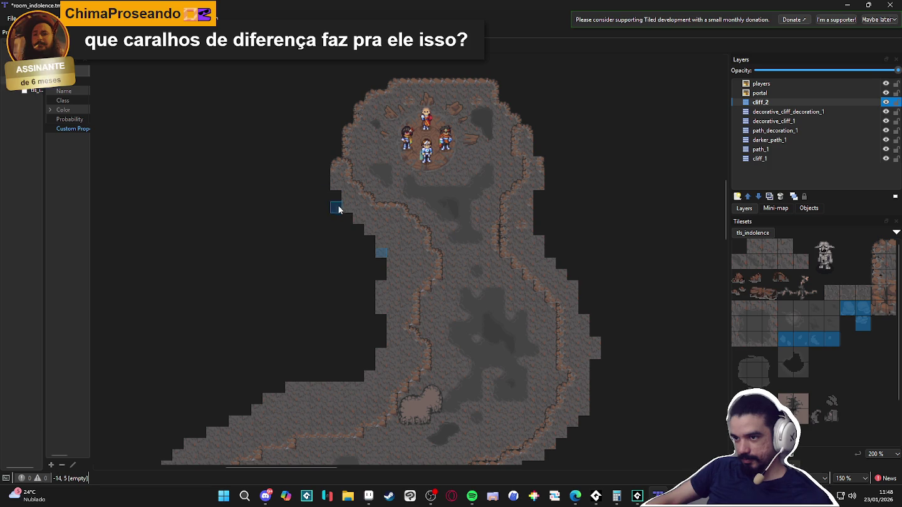
scroll(363, 245, "down", 3)
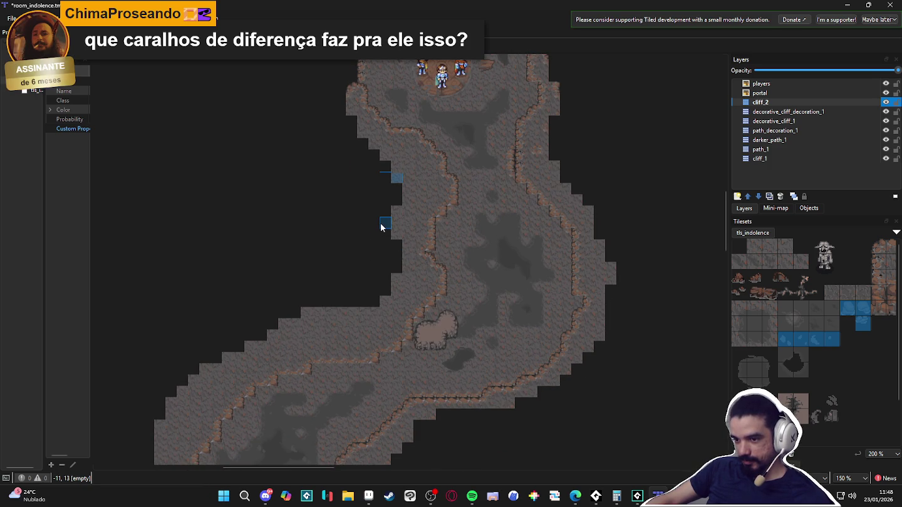
mouse_move(298, 323)
left_mouse_down()
mouse_move(327, 316)
mouse_move(284, 316)
mouse_move(297, 322)
left_mouse_up()
scroll(316, 199, "down", 2)
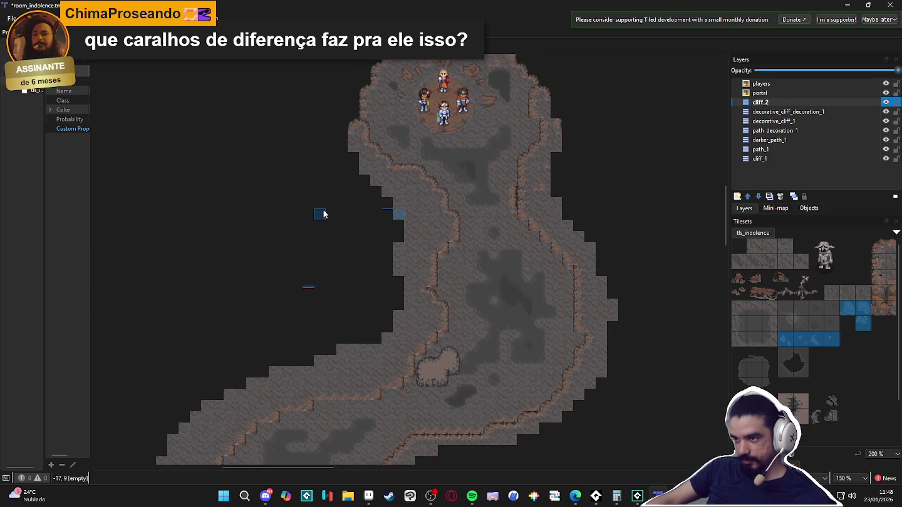
scroll(312, 236, "up", 2)
scroll(307, 195, "down", 2)
scroll(266, 243, "up", 2)
scroll(321, 212, "down", 2)
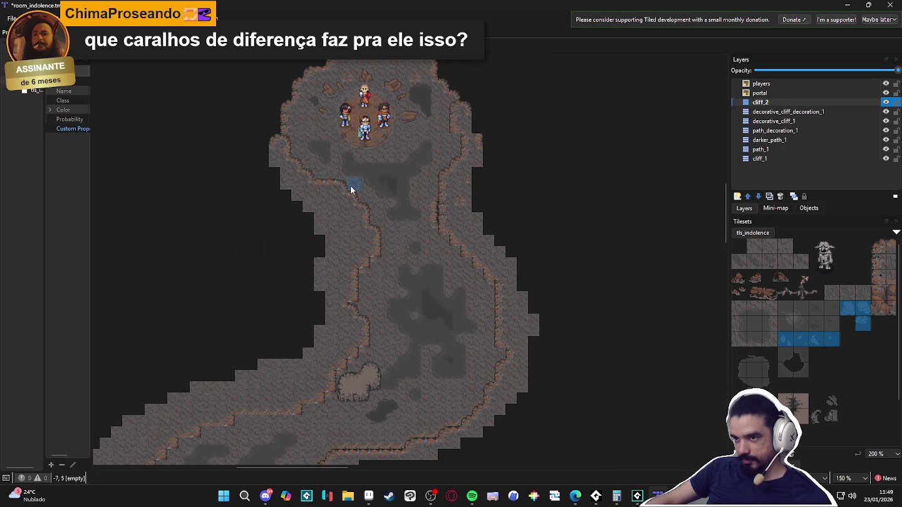
scroll(403, 268, "up", 1)
scroll(554, 219, "up", 1)
scroll(553, 218, "down", 2)
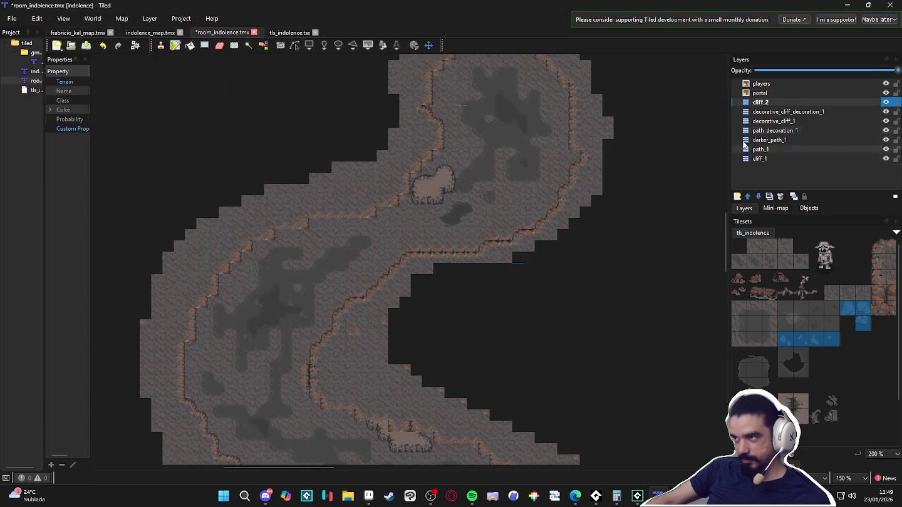
scroll(518, 265, "up", 2)
Paint big_cliff terrain along the cave's upper-right and right edges, filling gaps
key("t")
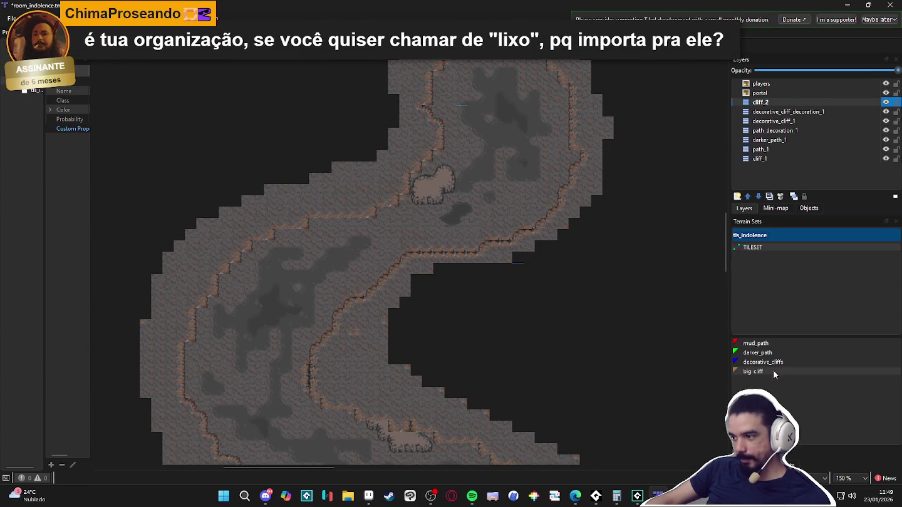
scroll(594, 178, "up", 2)
mouse_move(529, 94)
left_mouse_down()
mouse_move(504, 94)
mouse_move(543, 132)
mouse_move(569, 216)
mouse_move(539, 328)
mouse_move(564, 309)
mouse_move(444, 372)
left_mouse_up()
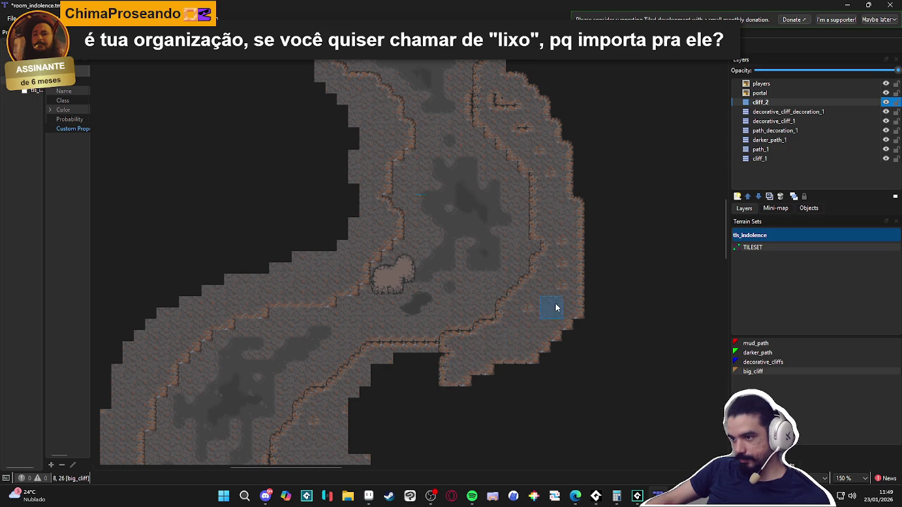
mouse_move(549, 221)
left_mouse_down()
mouse_move(551, 169)
mouse_move(519, 105)
mouse_move(497, 99)
left_mouse_up()
mouse_move(547, 109)
left_mouse_down()
mouse_move(585, 172)
mouse_move(539, 150)
mouse_move(496, 104)
mouse_move(571, 212)
mouse_move(574, 332)
mouse_move(539, 367)
mouse_move(592, 257)
mouse_move(603, 259)
left_mouse_up()
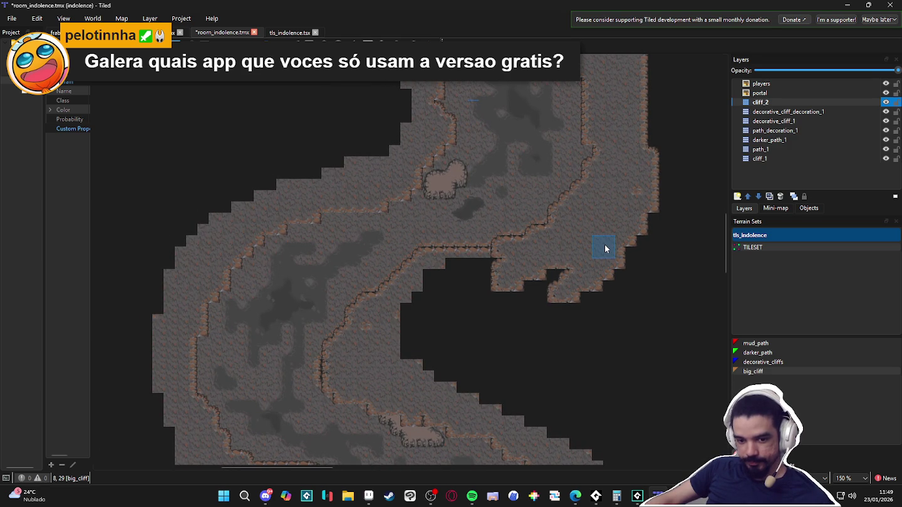
mouse_move(515, 266)
left_mouse_down()
mouse_move(496, 254)
mouse_move(459, 268)
mouse_move(470, 257)
mouse_move(450, 260)
mouse_move(460, 271)
mouse_move(579, 268)
mouse_move(510, 282)
left_mouse_up()
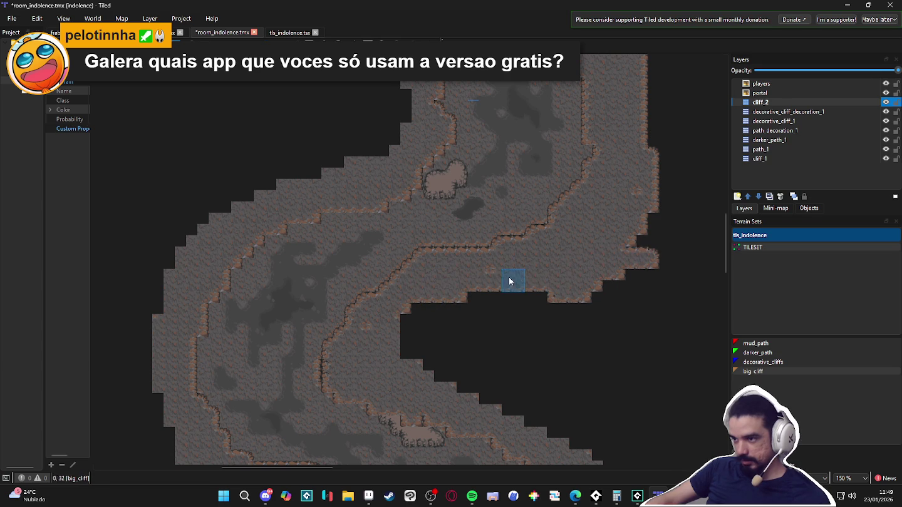
mouse_move(632, 257)
left_mouse_down()
mouse_move(630, 250)
mouse_move(648, 242)
mouse_move(404, 327)
mouse_move(488, 295)
mouse_move(442, 313)
left_mouse_up()
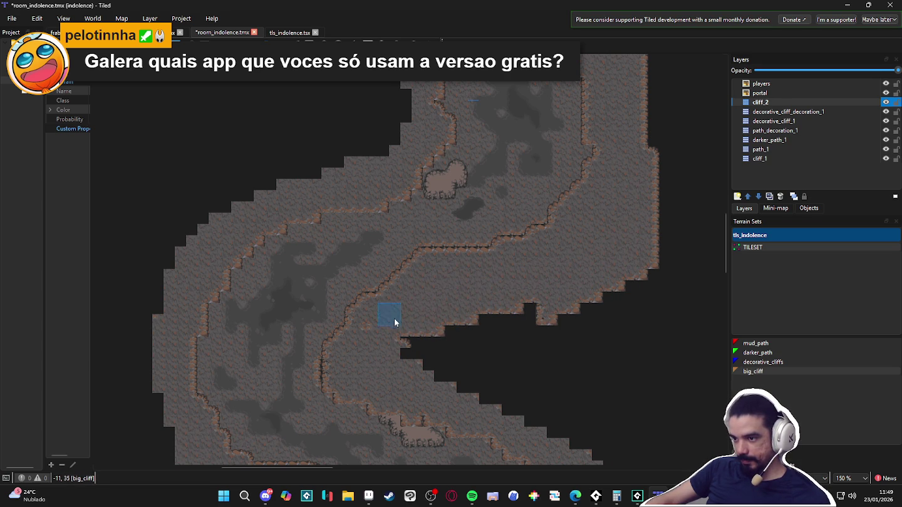
Fill the black gap with cave floor and add a cliff outcrop on the right wall
mouse_move(368, 332)
left_mouse_down()
mouse_move(429, 342)
mouse_move(463, 392)
mouse_move(502, 394)
mouse_move(470, 322)
mouse_move(482, 333)
mouse_move(516, 331)
left_mouse_up()
scroll(489, 313, "down", 2)
scroll(489, 313, "right", 2)
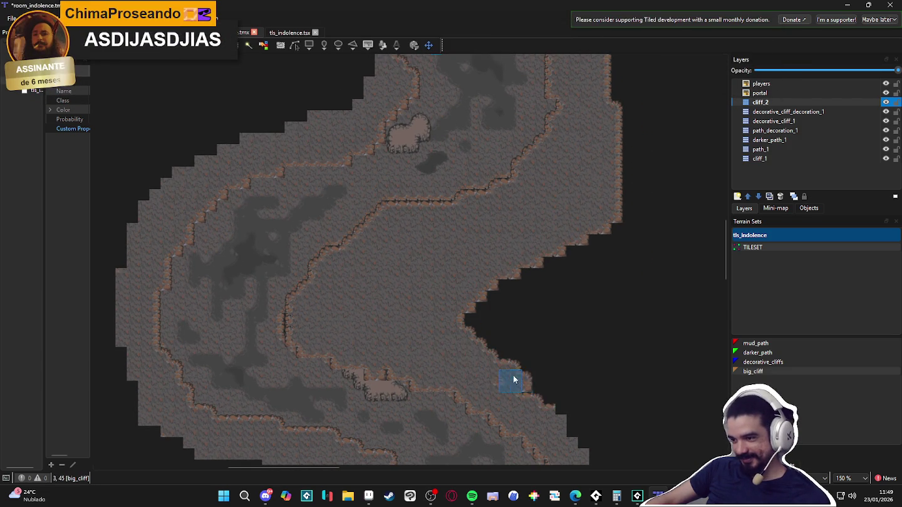
left_click_drag(507, 376, 416, 297)
mouse_move(473, 337)
left_mouse_down()
mouse_move(399, 248)
mouse_move(489, 355)
left_mouse_up()
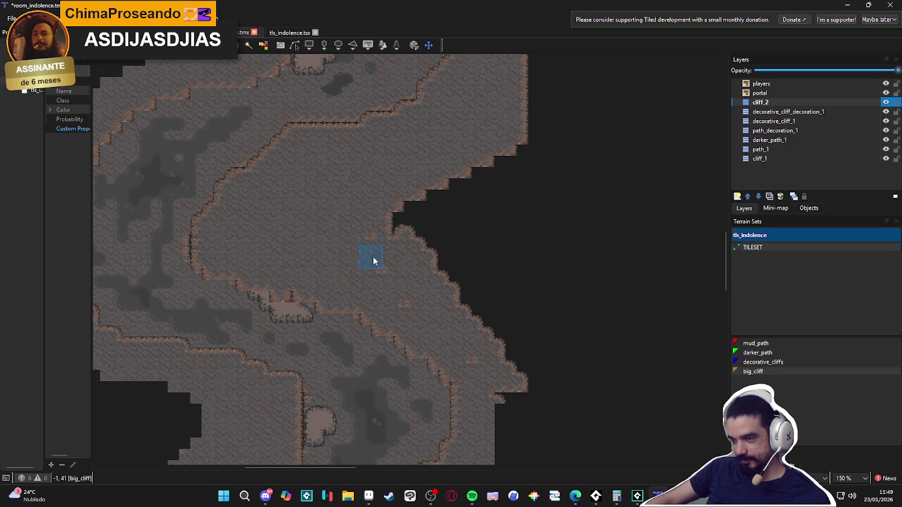
left_click(404, 211)
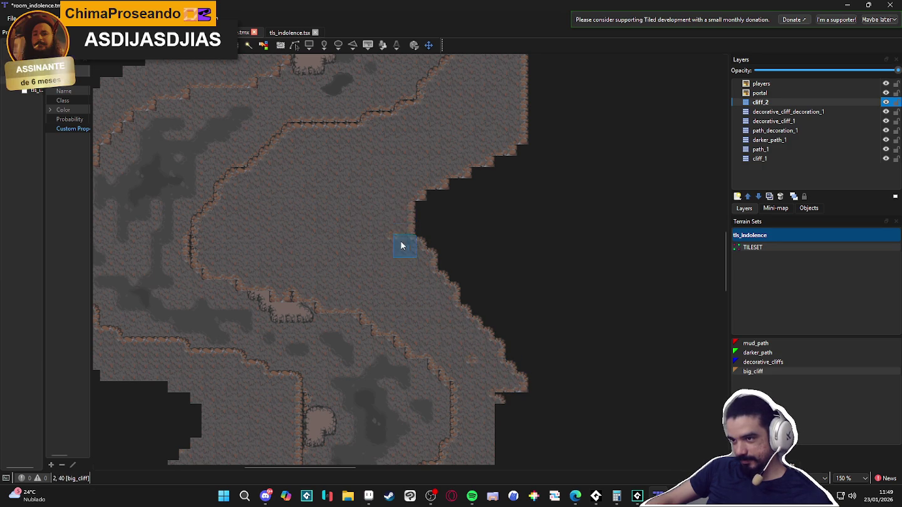
Erase the cliff-edge tiles jutting out along the right and diagonal edges
mouse_move(410, 211)
left_mouse_down()
mouse_move(447, 285)
mouse_move(421, 252)
left_mouse_up()
mouse_move(499, 346)
left_mouse_down()
mouse_move(477, 331)
mouse_move(523, 397)
mouse_move(510, 402)
mouse_move(496, 348)
left_mouse_up()
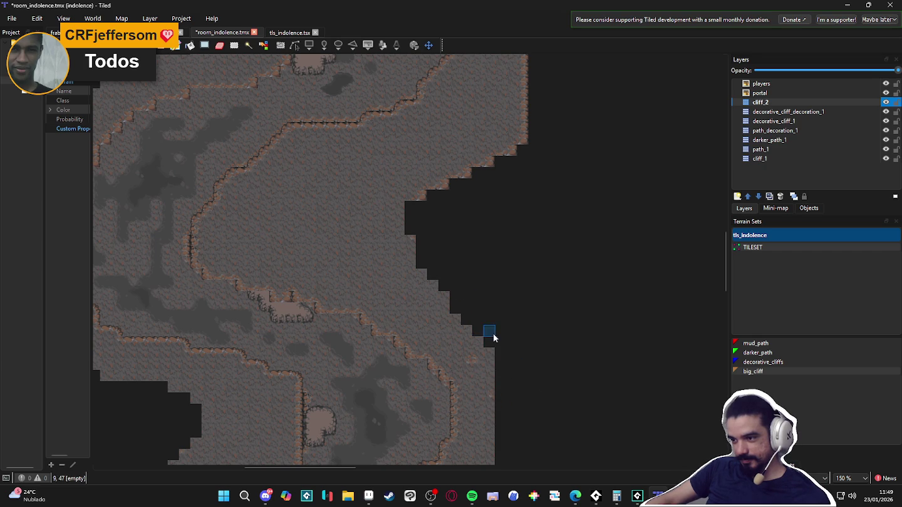
mouse_move(416, 205)
left_mouse_down()
mouse_move(516, 147)
mouse_move(532, 111)
left_mouse_up()
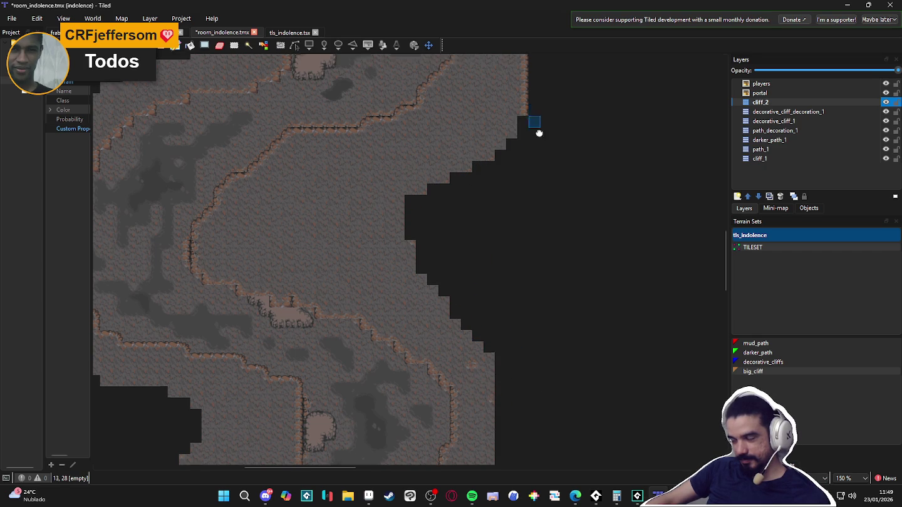
scroll(521, 188, "down", 3)
mouse_move(504, 318)
left_mouse_down()
mouse_move(504, 223)
mouse_move(496, 232)
mouse_move(485, 211)
mouse_move(487, 118)
mouse_move(485, 138)
left_mouse_up()
scroll(493, 278, "up", 3)
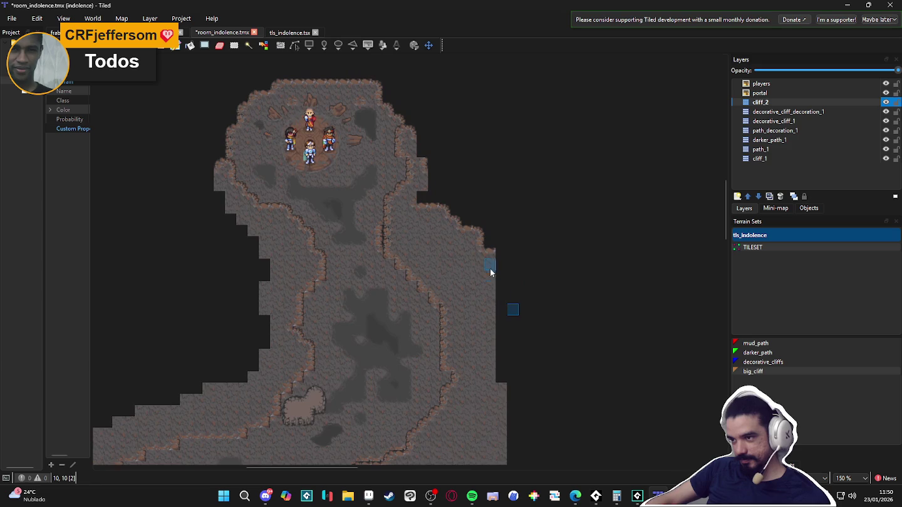
left_click_drag(492, 255, 437, 212)
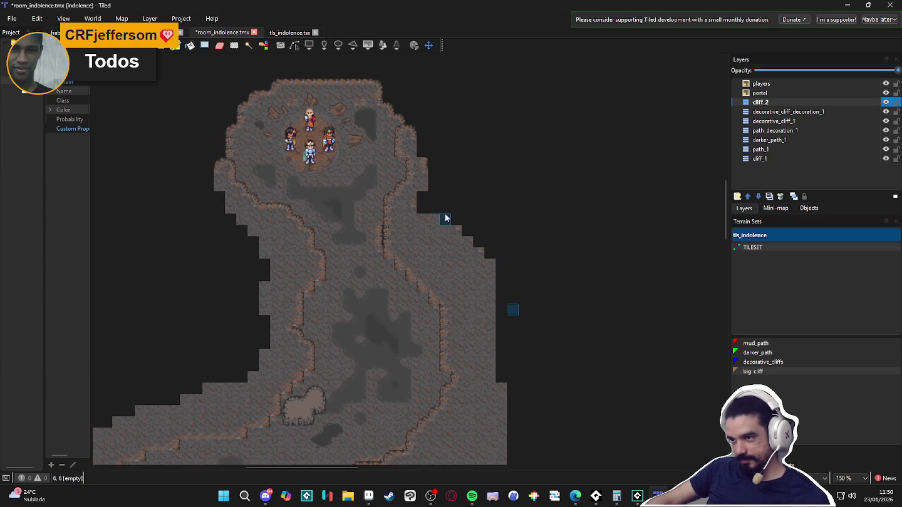
left_click_drag(509, 306, 532, 265)
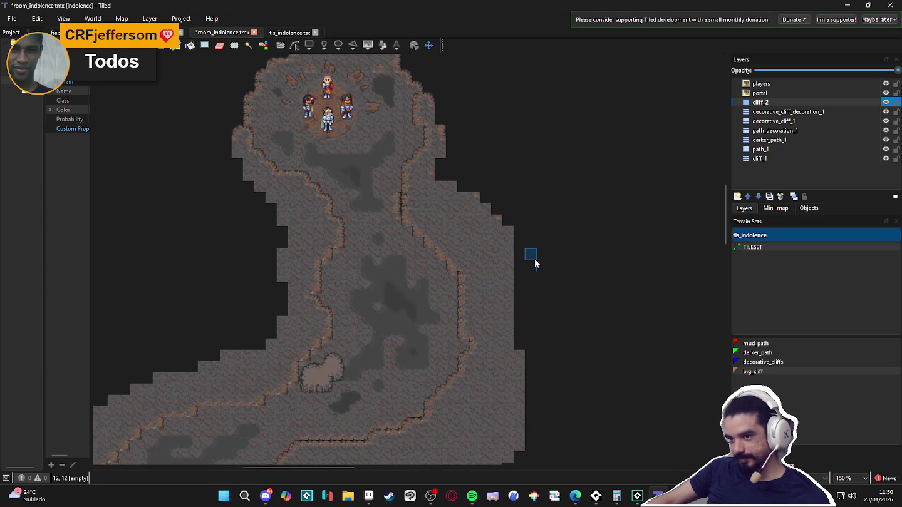
left_click_drag(534, 225, 569, 295)
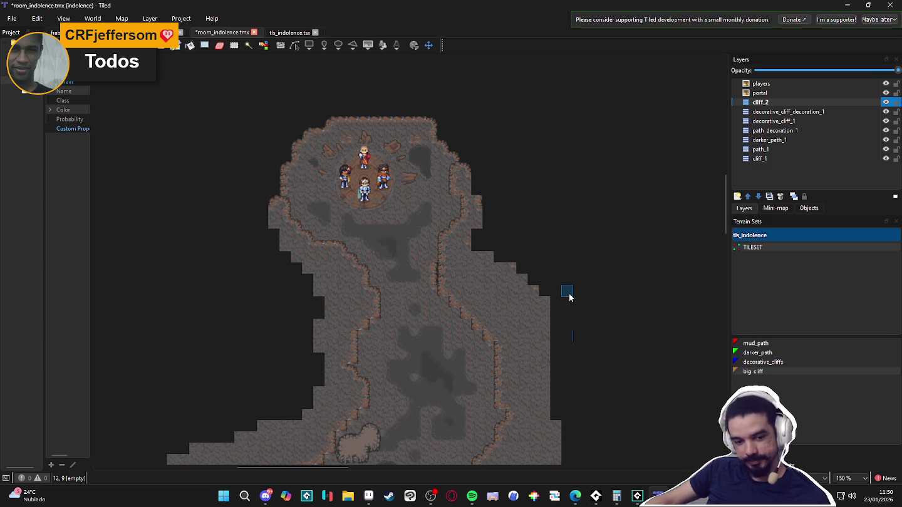
Repaint the tiles along the right cliff edge
scroll(495, 177, "down", 3)
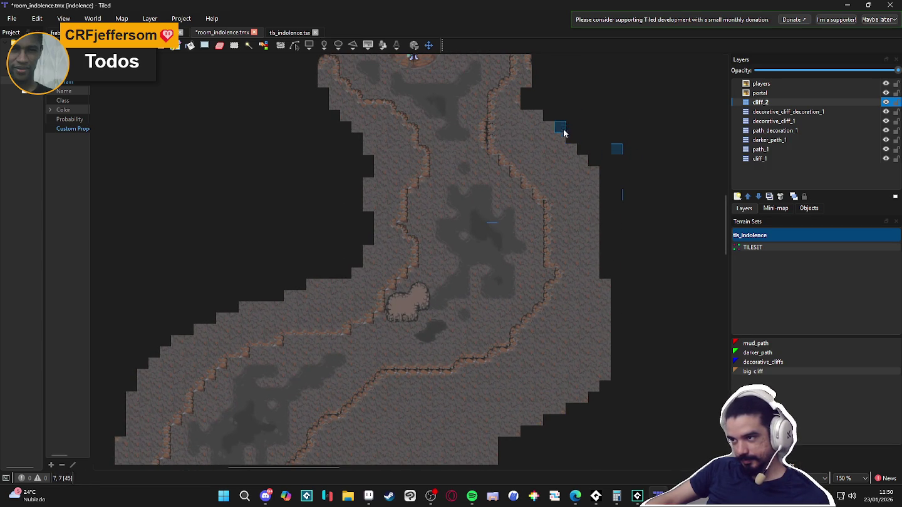
left_click_drag(585, 162, 604, 257)
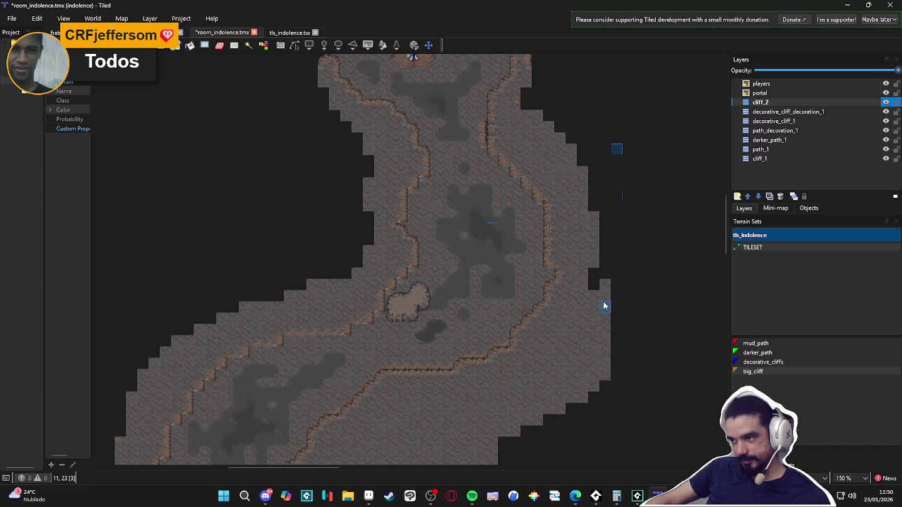
scroll(606, 274, "down", 3)
scroll(514, 235, "up", 3)
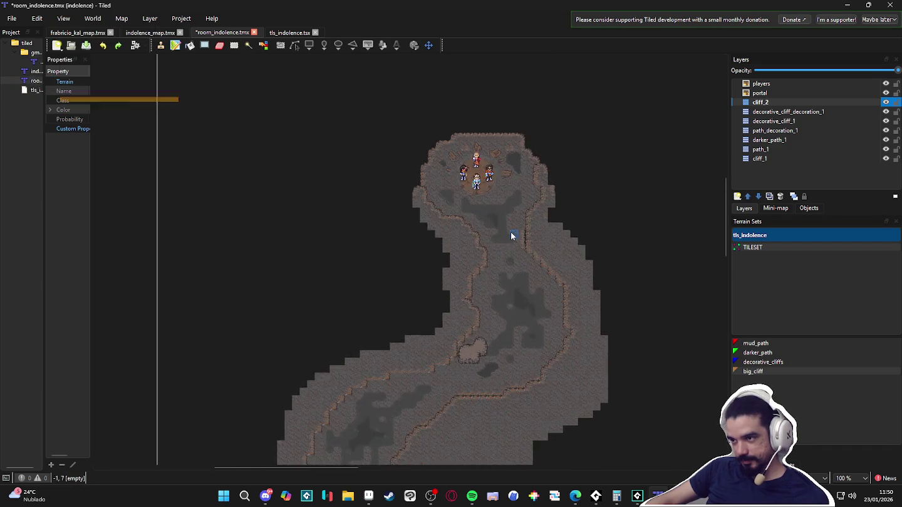
mouse_move(471, 196)
left_mouse_down()
mouse_move(475, 187)
mouse_move(461, 184)
left_mouse_up()
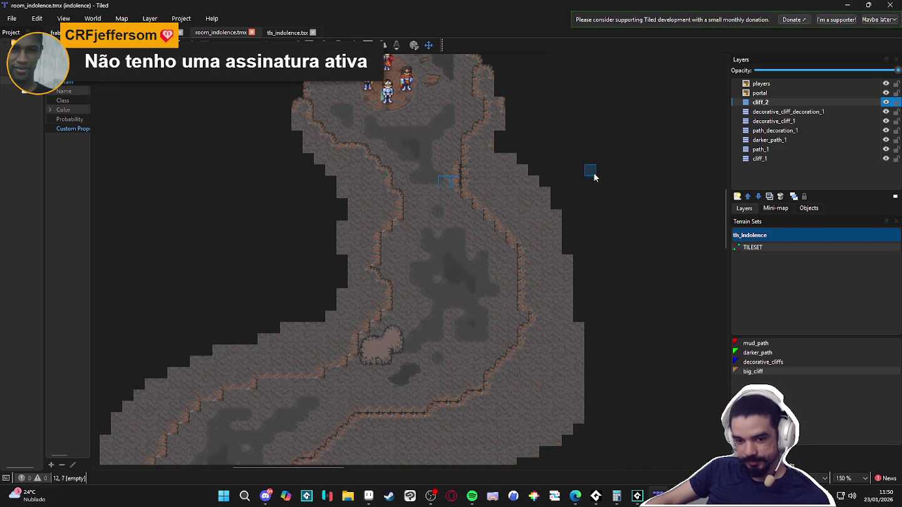
left_click(787, 112)
Stamp a two-tile cliff pillar from tls_indolence onto the cliff_2 layer
left_click(760, 102)
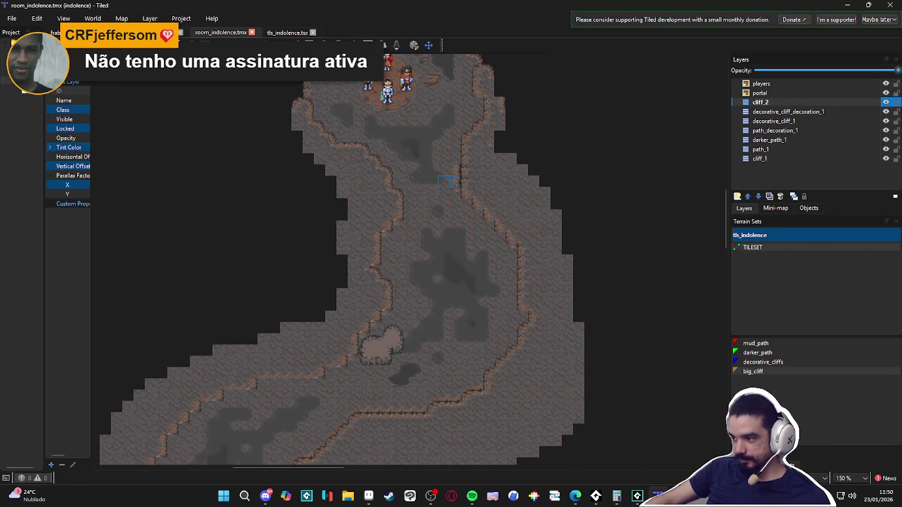
left_click(751, 464)
scroll(826, 307, "right", 10)
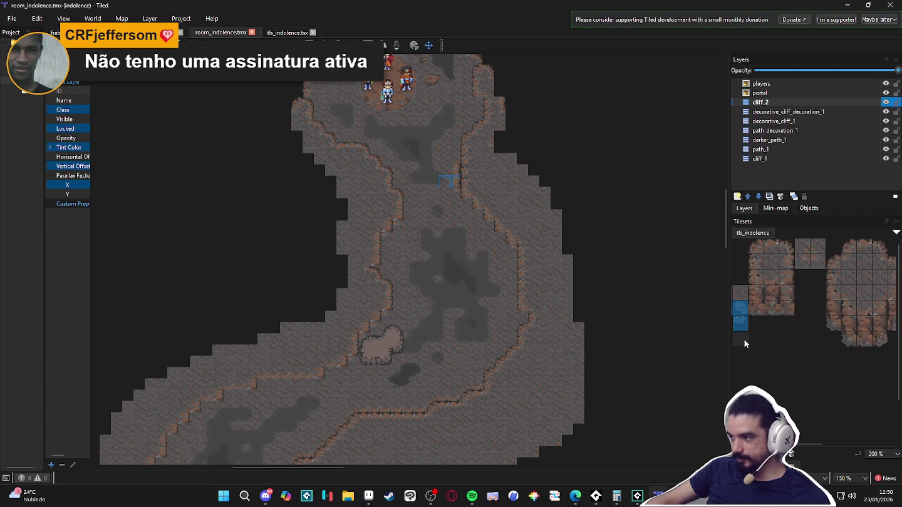
left_click_drag(828, 306, 831, 315)
left_click_drag(875, 345, 875, 323)
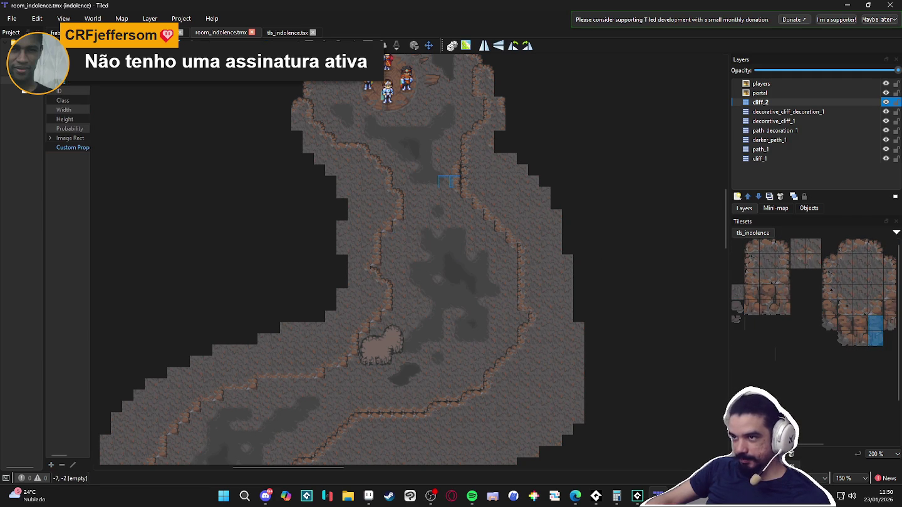
left_click(398, 238)
Stamp a different cliff pillar against the inner cave wall
scroll(383, 264, "up", 1, "ctrl")
scroll(383, 262, "up", 1, "ctrl")
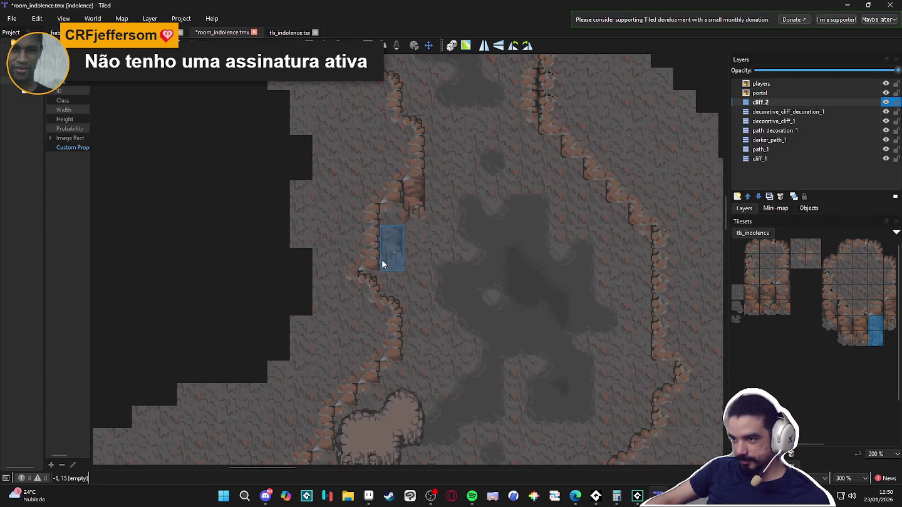
scroll(383, 255, "down", 3)
scroll(358, 384, "down", 1)
scroll(331, 360, "down", 1)
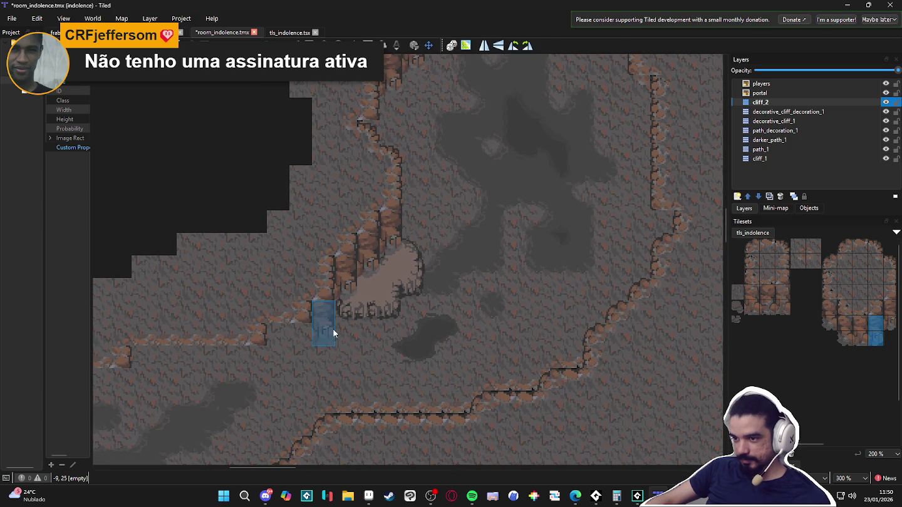
scroll(307, 351, "left", 2)
scroll(301, 342, "left", 2)
scroll(218, 355, "left", 2)
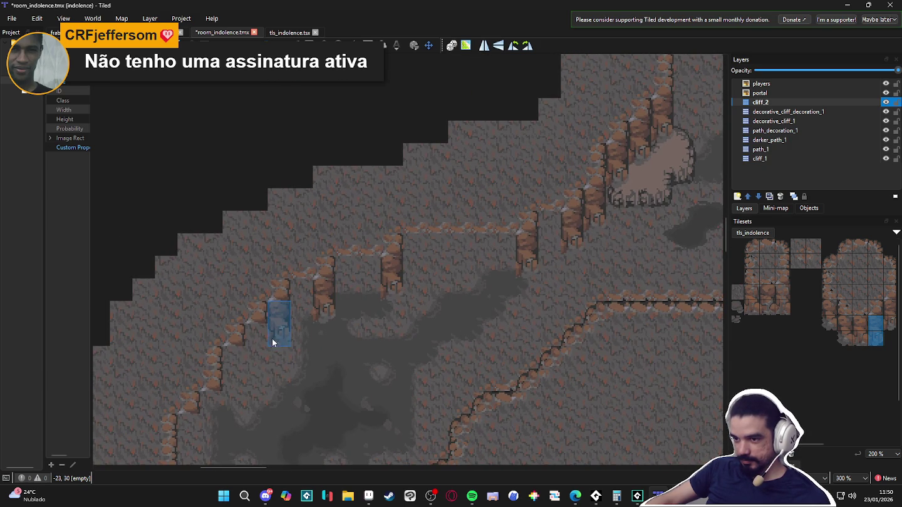
scroll(242, 385, "down", 3)
scroll(242, 386, "left", 2)
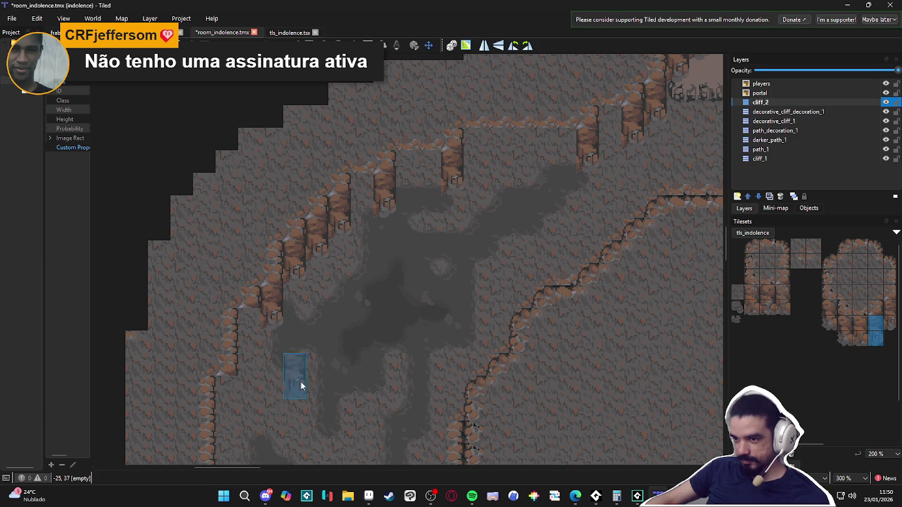
scroll(260, 351, "down", 2)
scroll(256, 326, "left", 1)
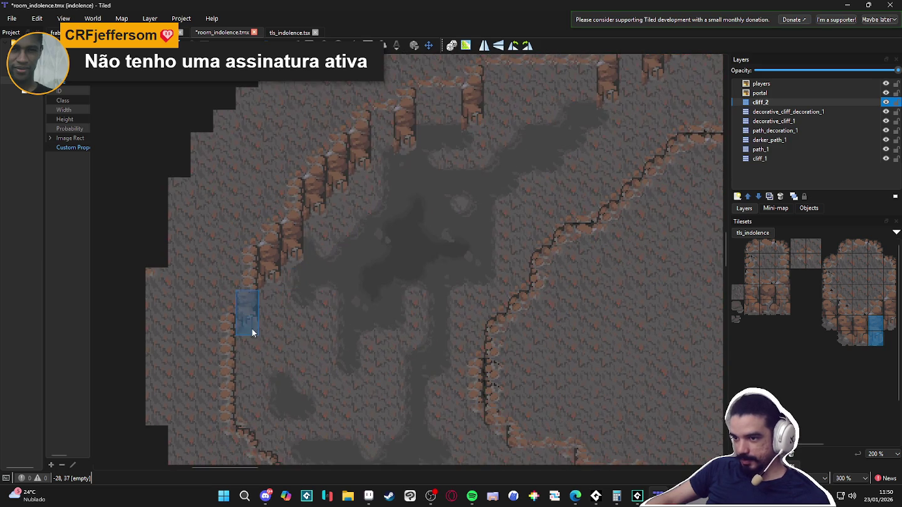
scroll(332, 354, "down", 2)
scroll(330, 299, "right", 1)
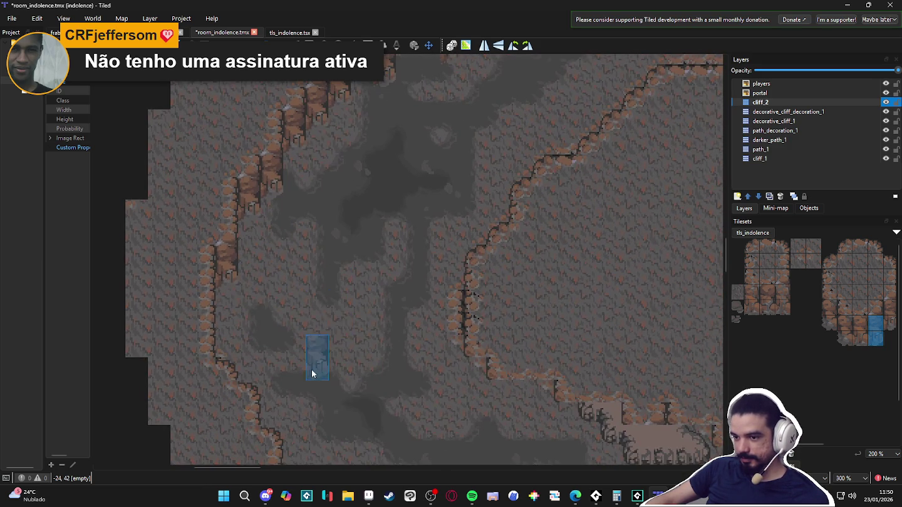
scroll(315, 373, "down", 3, "ctrl")
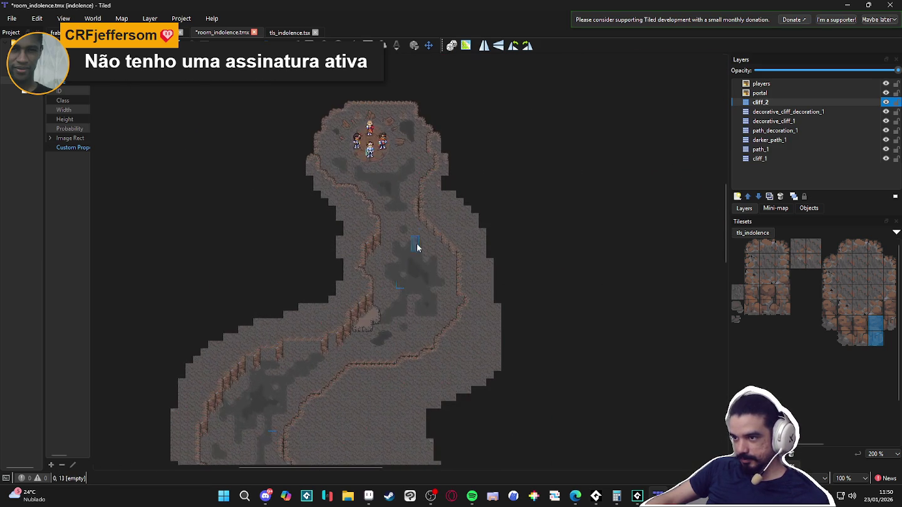
scroll(420, 219, "up", 1, "ctrl")
left_click(844, 330)
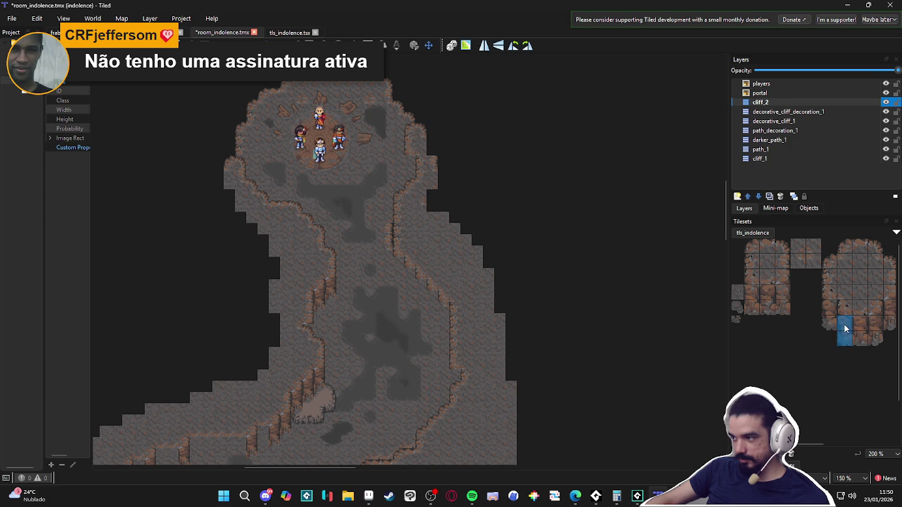
scroll(397, 278, "up", 2, "ctrl")
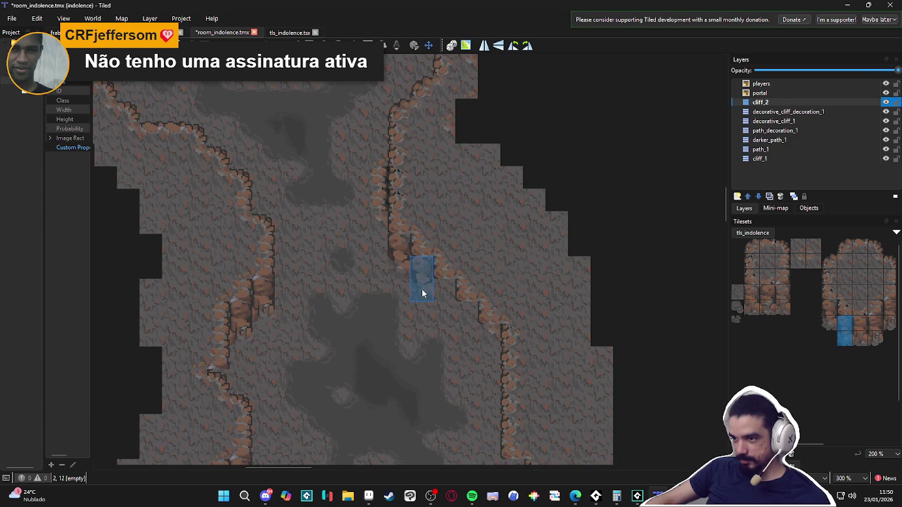
scroll(484, 362, "down", 4)
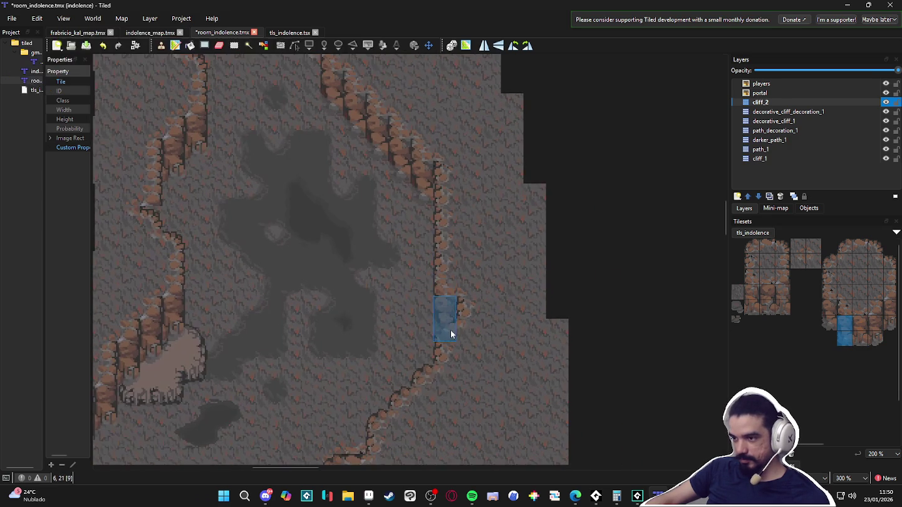
scroll(450, 347, "down", 2)
left_click(494, 194)
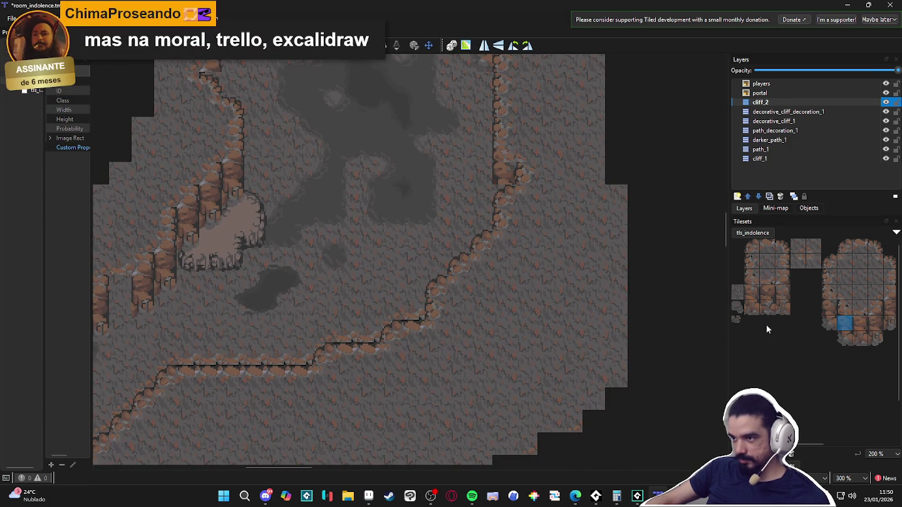
Stamp two stacked-tile cliff pillars side by side along the lower wall on cliff_2
left_click(848, 340)
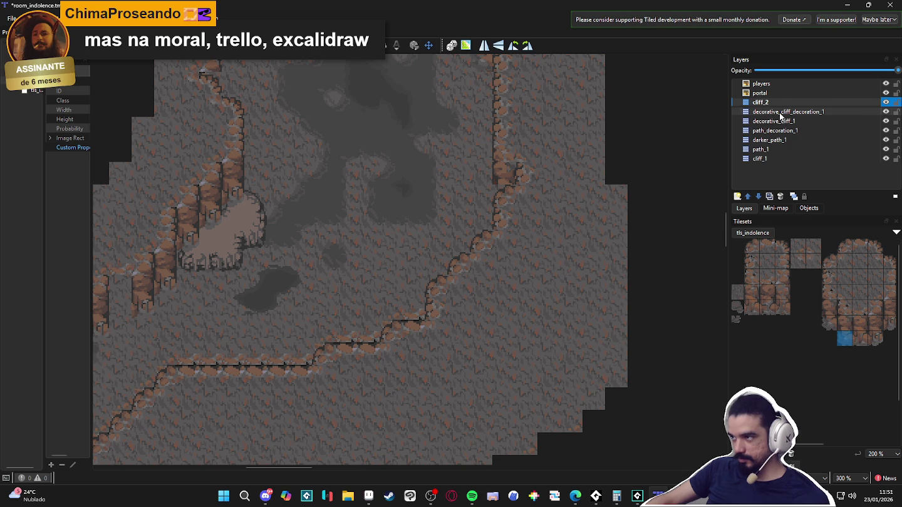
left_click(780, 113)
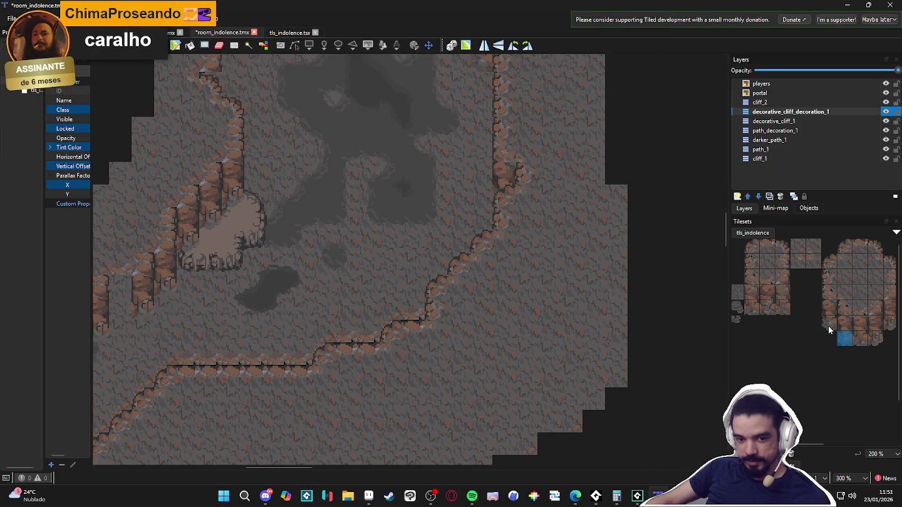
left_click(803, 104)
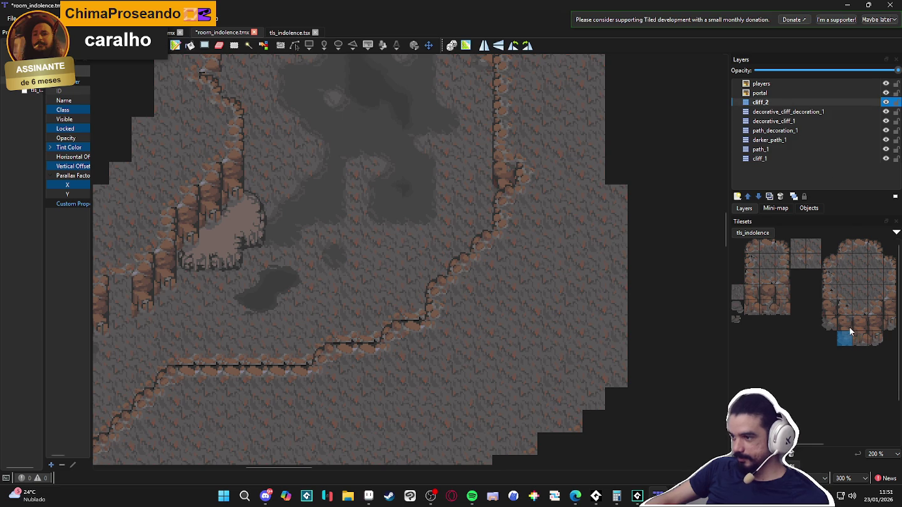
left_click_drag(849, 326, 849, 343)
scroll(325, 320, "down", 2)
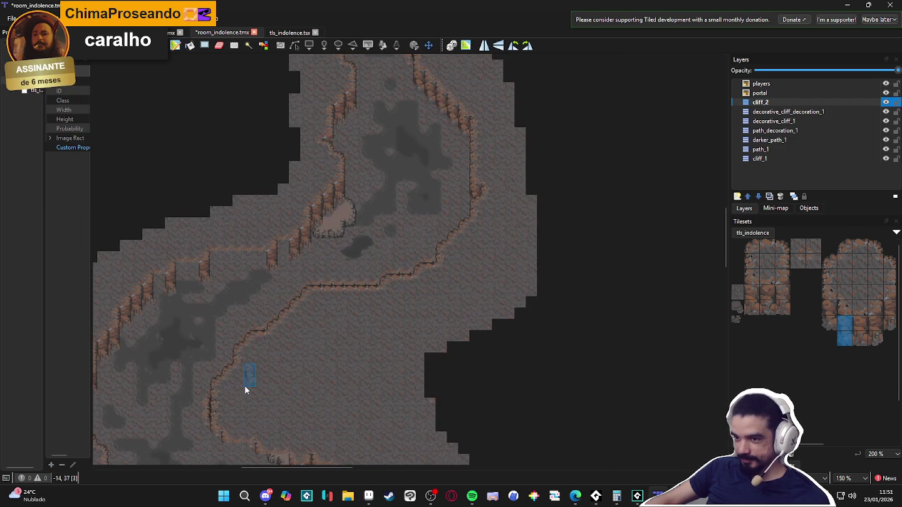
scroll(246, 385, "up", 1)
scroll(242, 330, "up", 1)
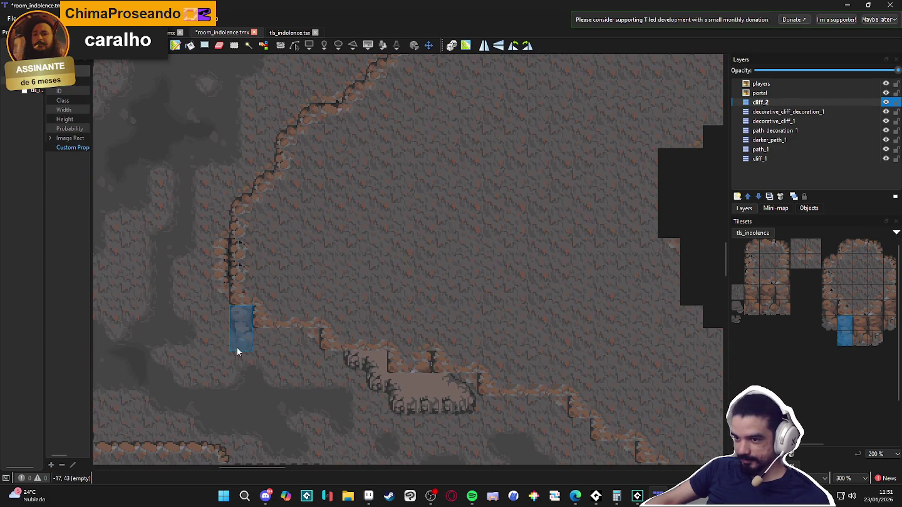
left_click(324, 388)
left_click(392, 402)
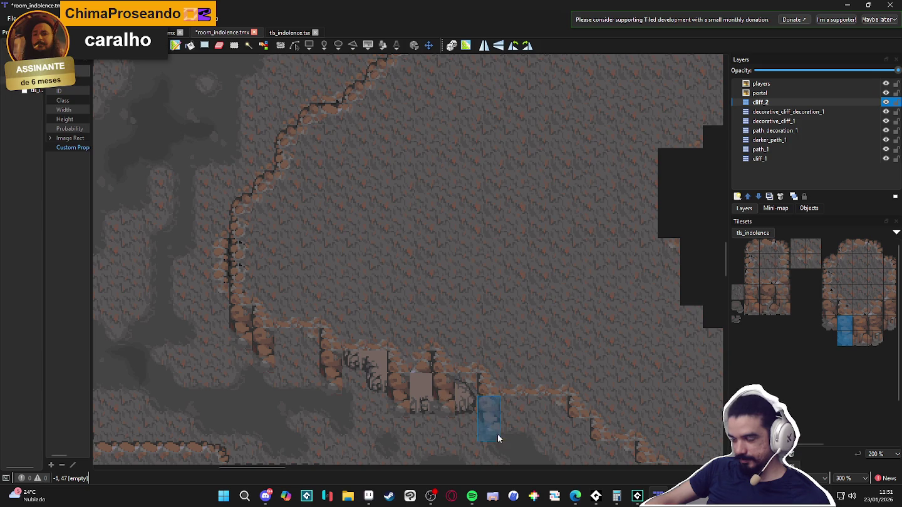
Pick a block of wall tiles from the tls_indolence tileset
scroll(454, 335, "down", 3)
scroll(455, 336, "right", 2)
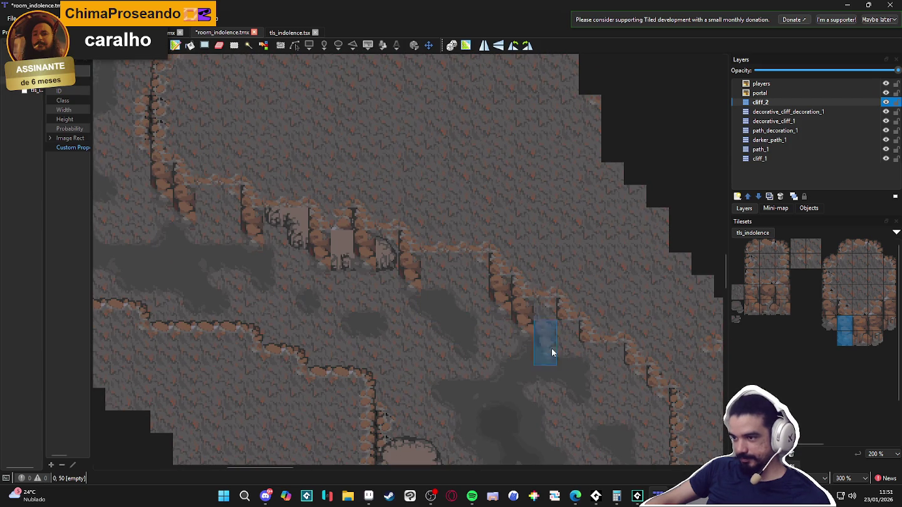
scroll(588, 374, "down", 3)
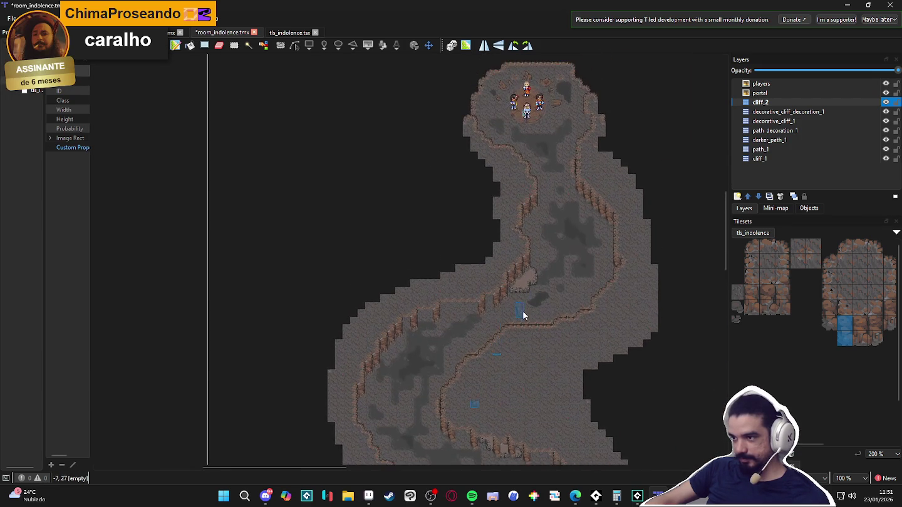
scroll(509, 331, "up", 2)
scroll(567, 230, "down", 2)
scroll(539, 292, "up", 2)
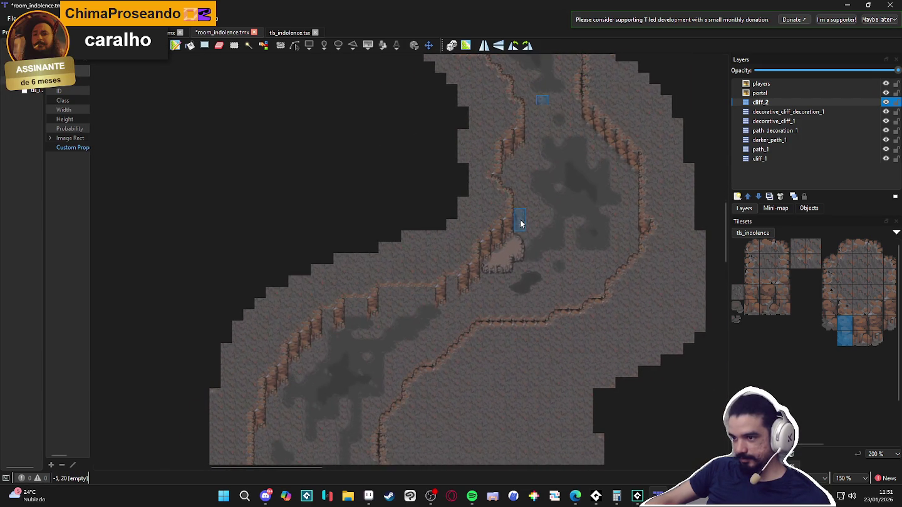
scroll(465, 300, "up", 1)
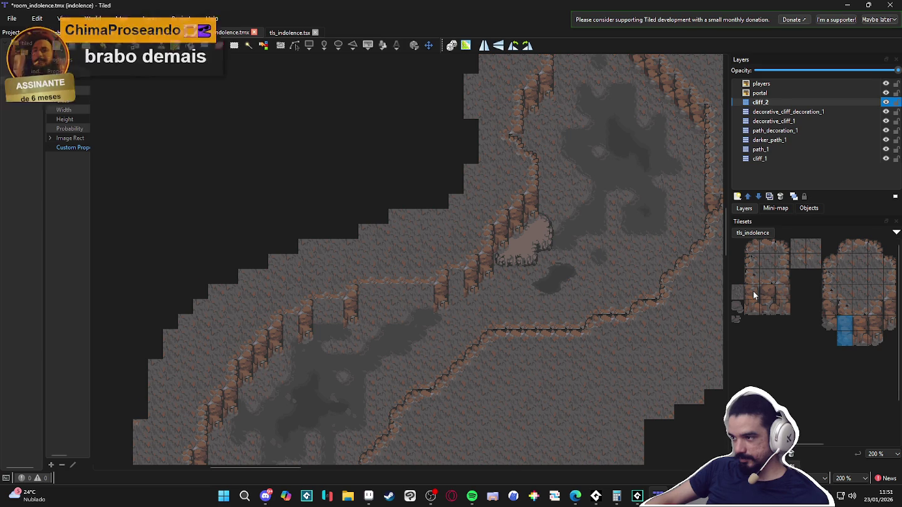
mouse_move(753, 291)
left_mouse_down()
mouse_move(778, 294)
mouse_move(788, 313)
left_mouse_up()
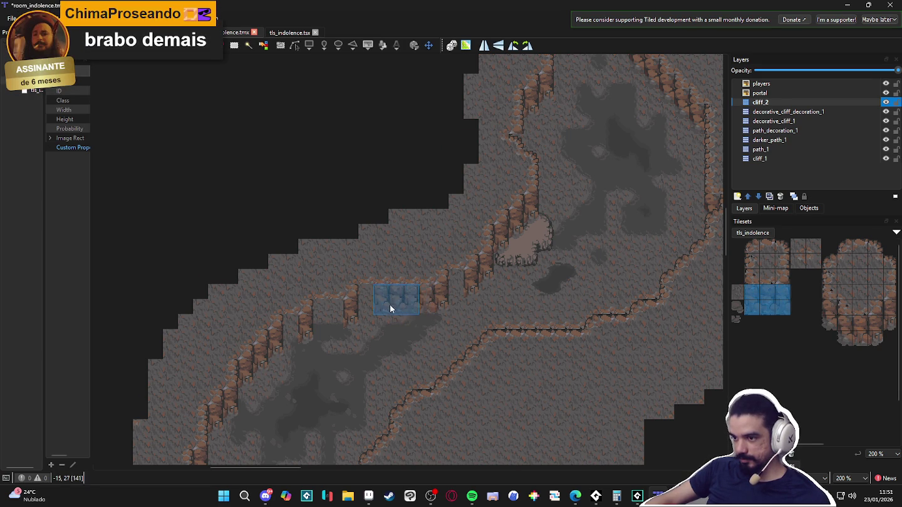
Stamp the wall chunk onto the inner wall, then narrow the pick to one two-tile column
left_click(341, 325)
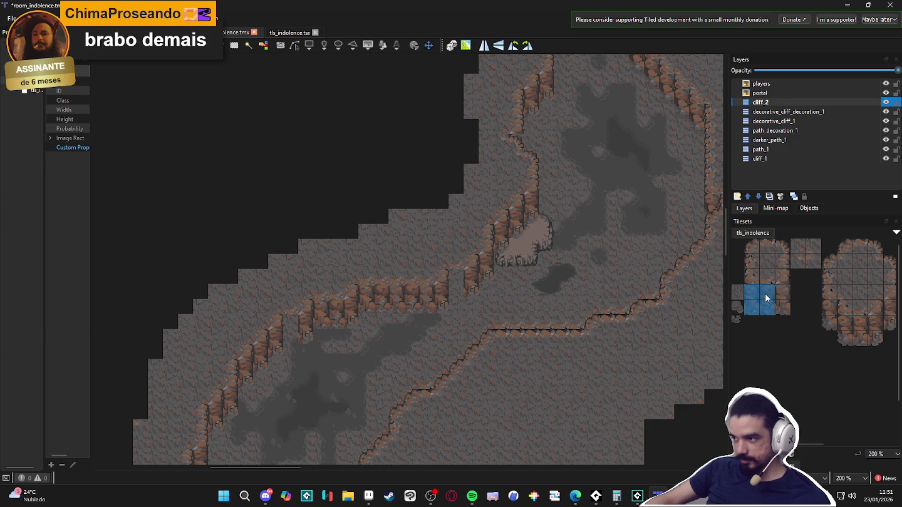
left_click_drag(780, 292, 781, 308)
scroll(438, 312, "up", 1)
scroll(438, 312, "right", 1)
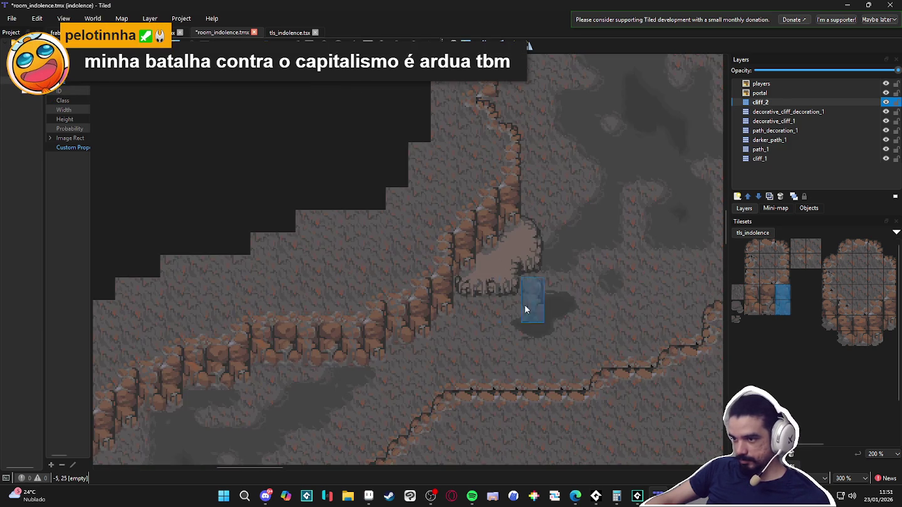
scroll(534, 261, "up", 1, "ctrl")
scroll(384, 240, "down", 1, "ctrl")
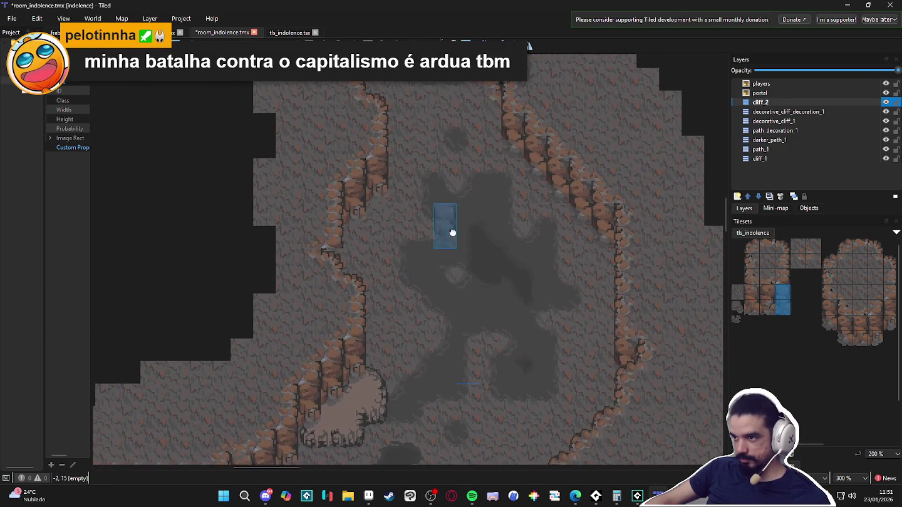
left_click_drag(384, 263, 417, 243)
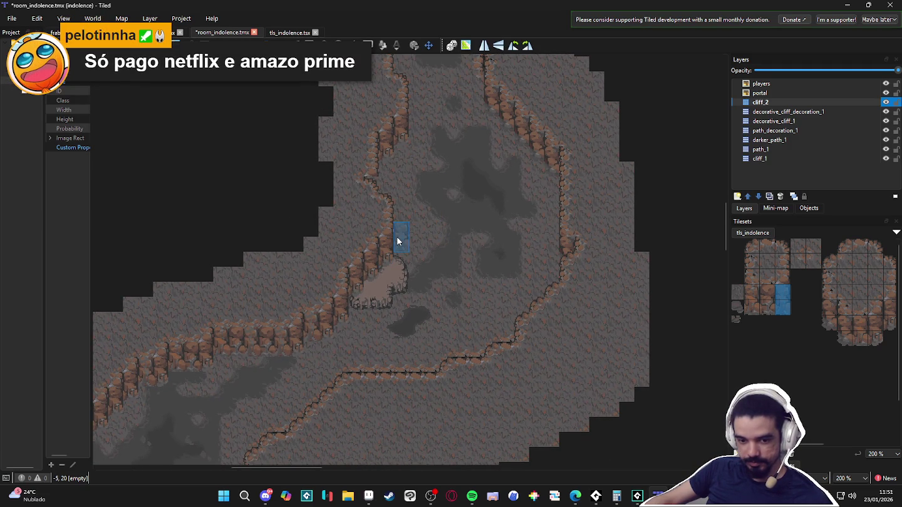
scroll(419, 298, "up", 3)
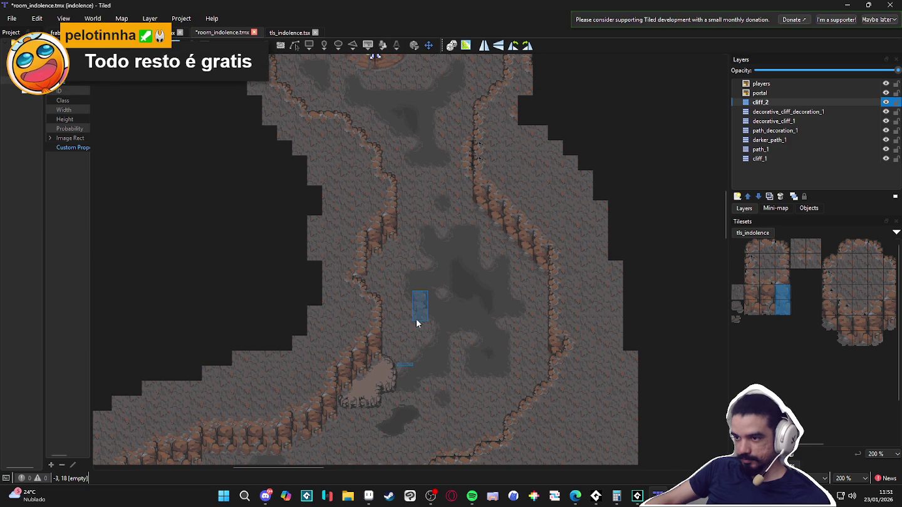
scroll(416, 320, "down", 1)
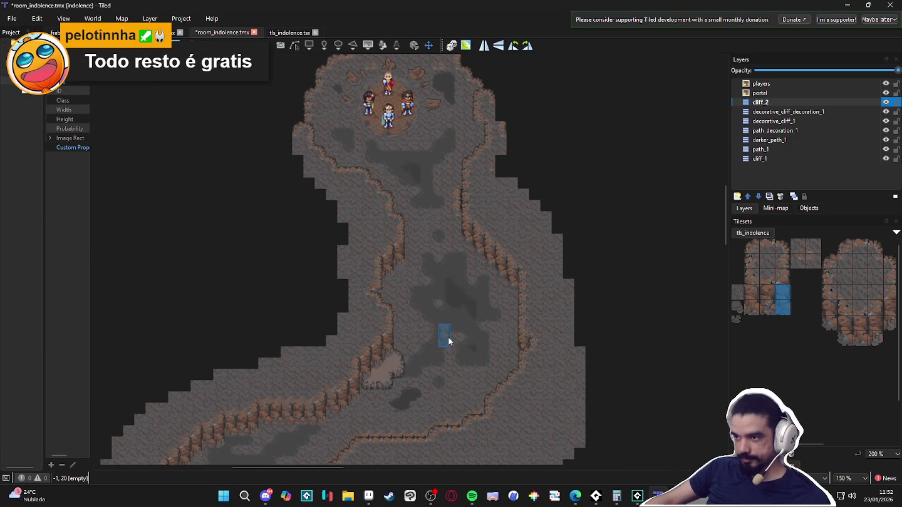
scroll(469, 228, "up", 2)
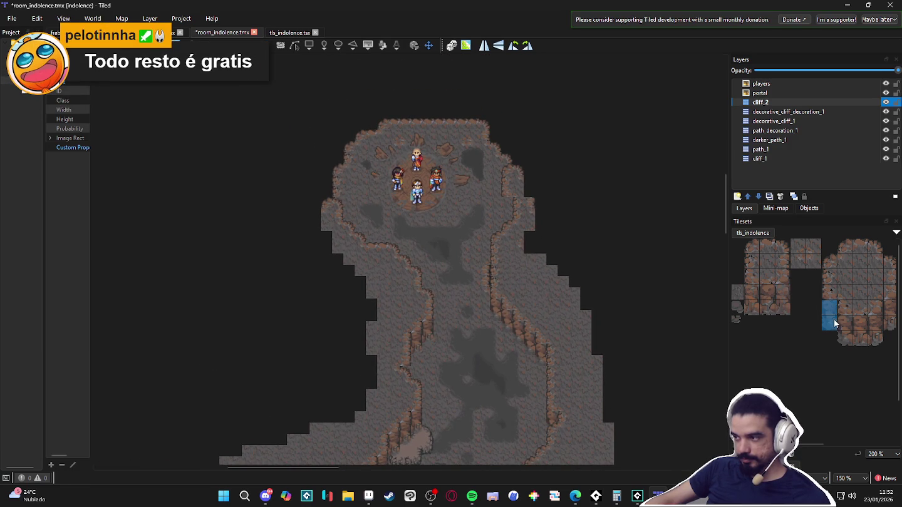
scroll(474, 233, "down", 1)
scroll(402, 245, "up", 2)
scroll(440, 343, "down", 2)
scroll(444, 325, "down", 3)
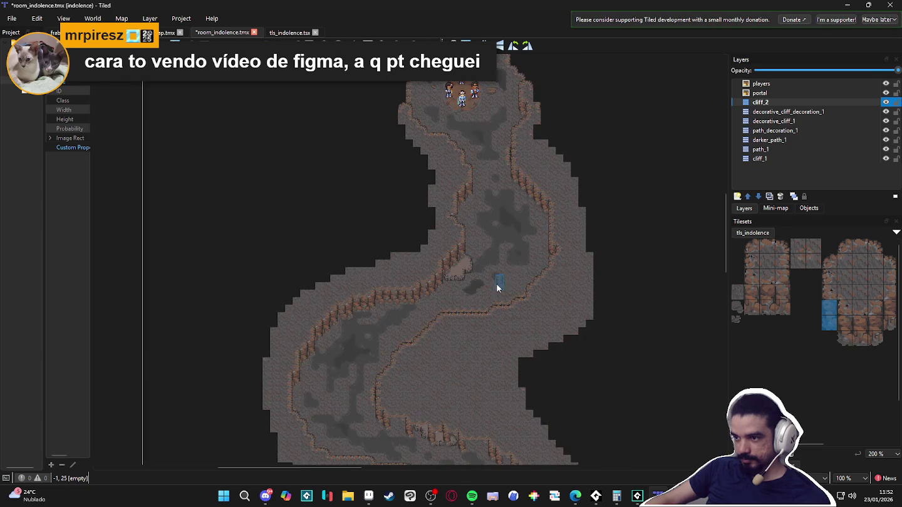
scroll(498, 280, "up", 1)
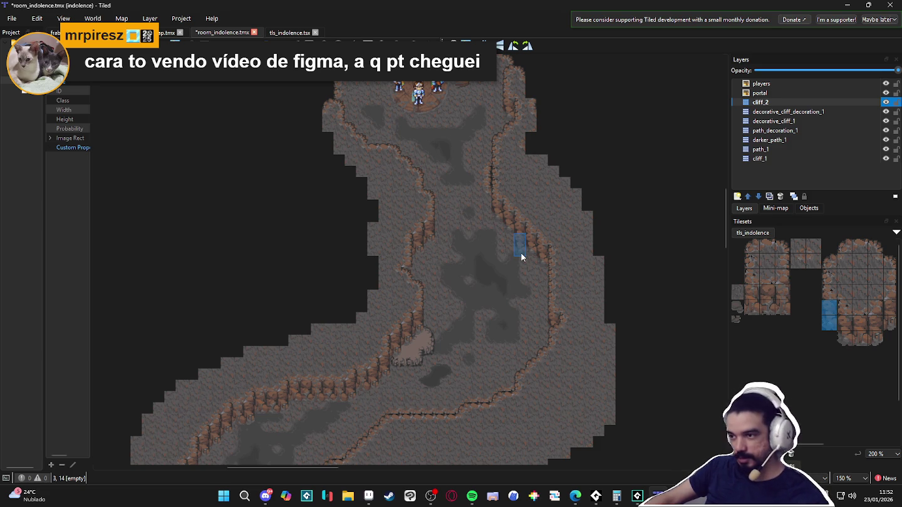
Stamp a block of cliff tiles beside the lower cave path
left_click_drag(378, 380, 411, 280)
scroll(423, 324, "down", 3)
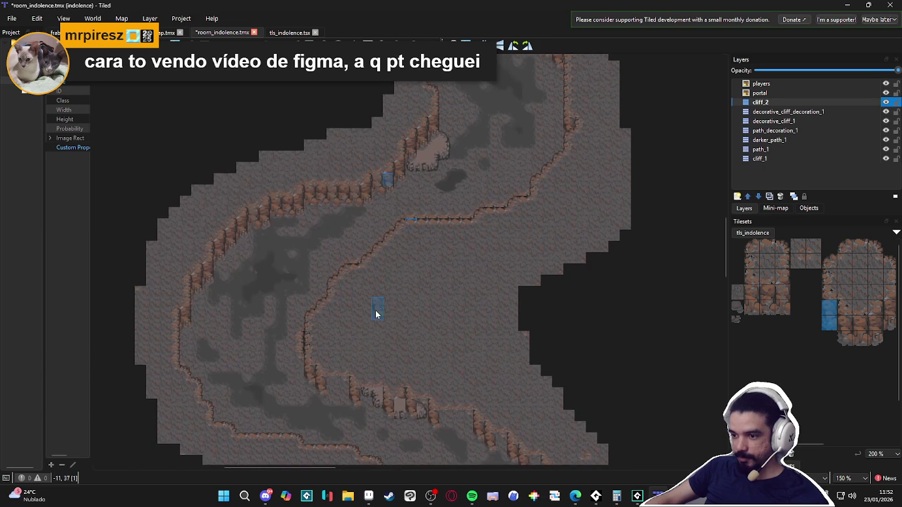
left_click_drag(752, 291, 783, 308)
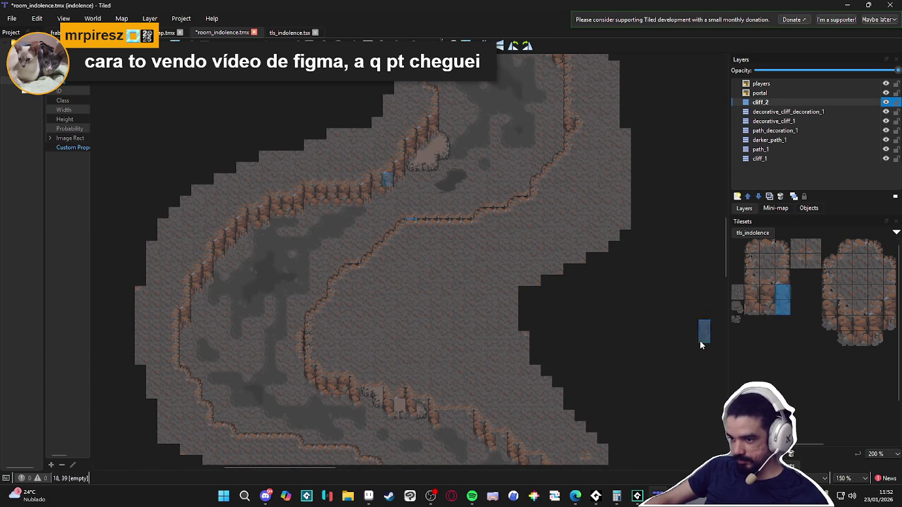
scroll(330, 414, "up", 2)
left_click(330, 413)
Place a 2x2 rock block on the lower path
scroll(470, 388, "down", 1)
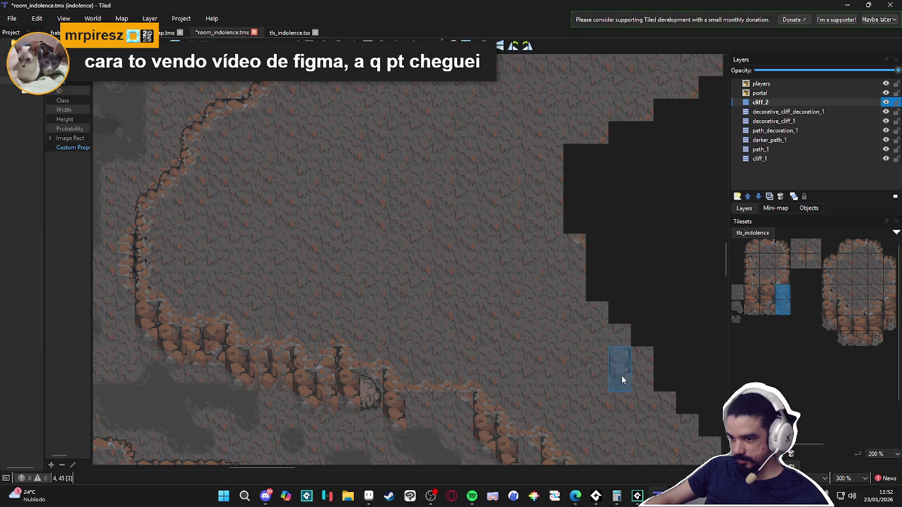
left_click_drag(830, 309, 831, 323)
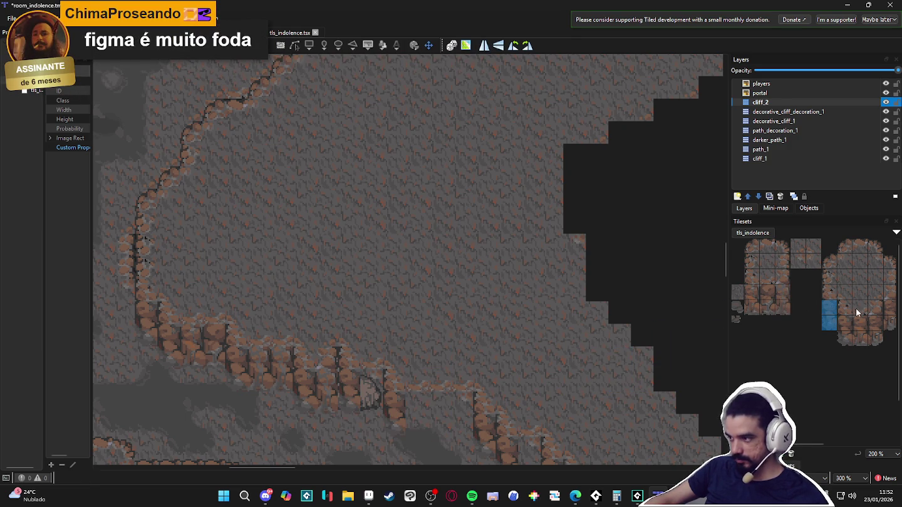
left_click_drag(763, 294, 781, 304)
left_click(368, 411)
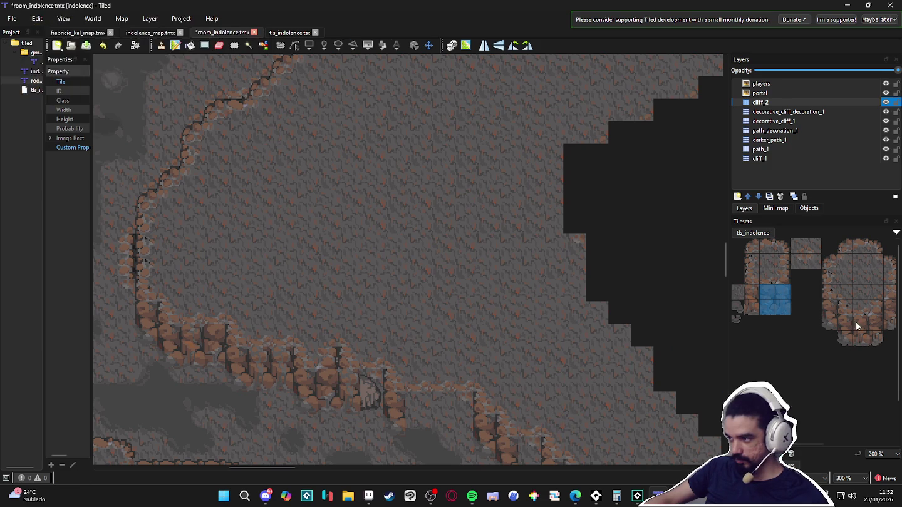
Try out several two-tile-tall cliff pieces from the tileset
scroll(846, 319, "right", 2)
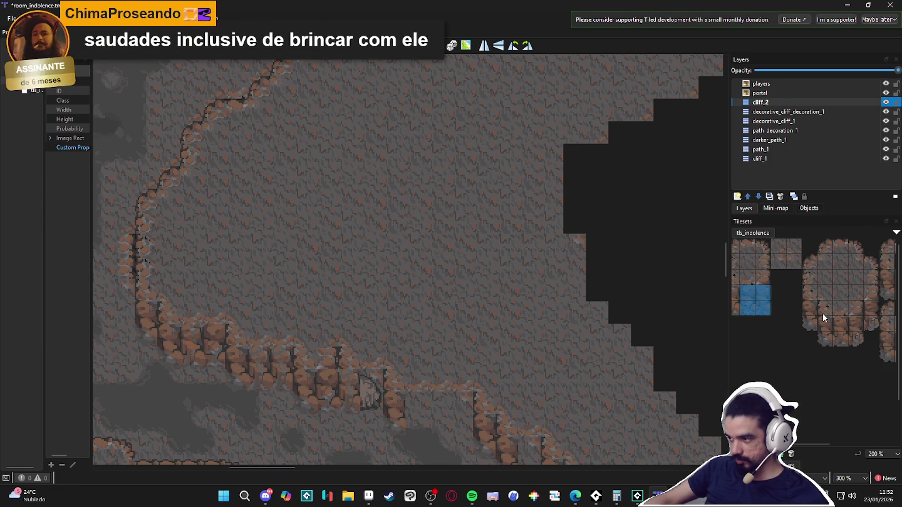
scroll(823, 313, "right", 5)
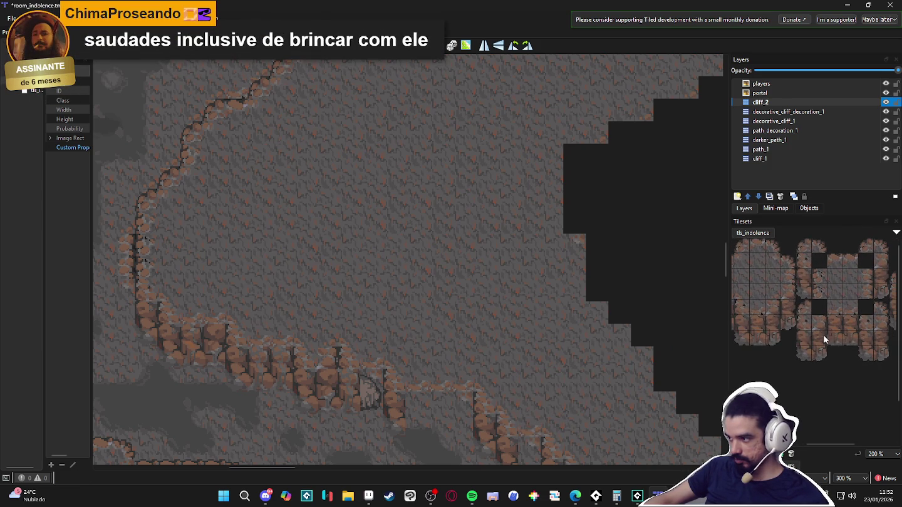
left_click_drag(848, 325, 850, 340)
left_click_drag(578, 414, 537, 377)
left_click_drag(802, 336, 804, 352)
scroll(530, 356, "down", 1)
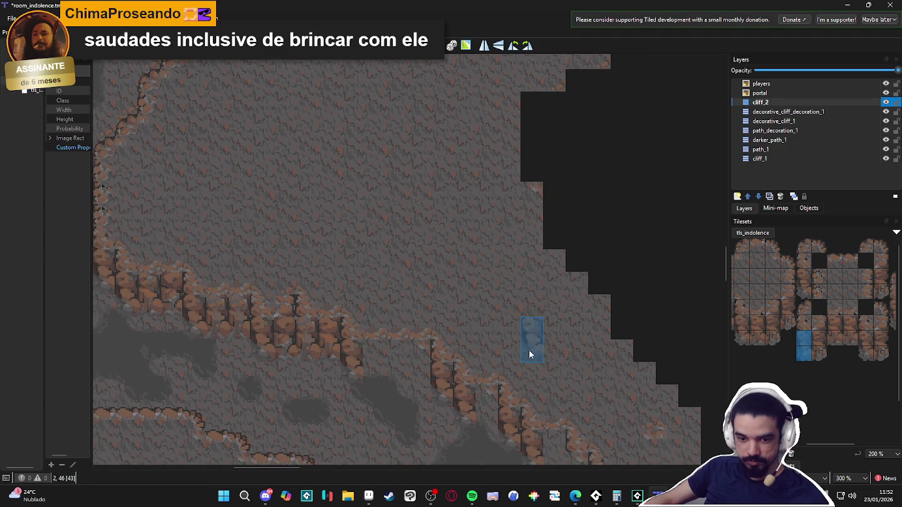
scroll(521, 354, "down", 1)
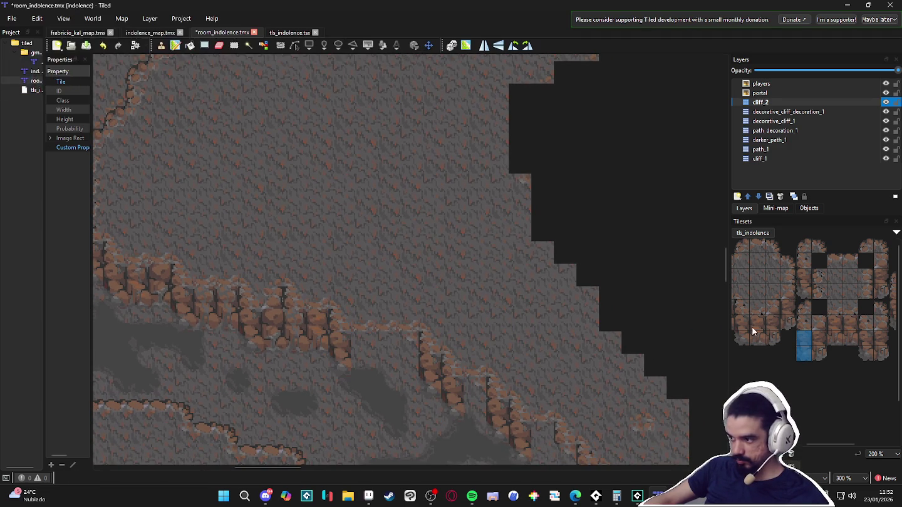
Stamp a 3x2 wall chunk along the inner cliff wall
left_click_drag(738, 319, 771, 339)
left_click(377, 363)
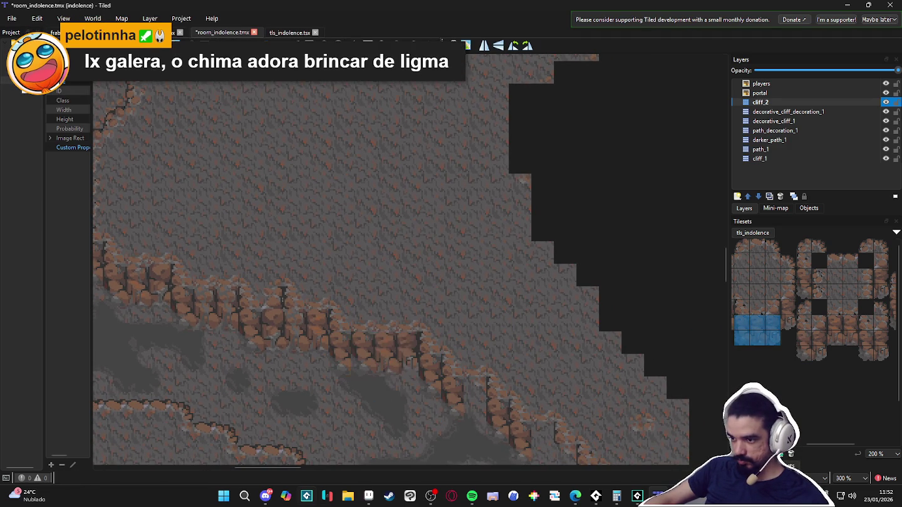
scroll(503, 394, "down", 1)
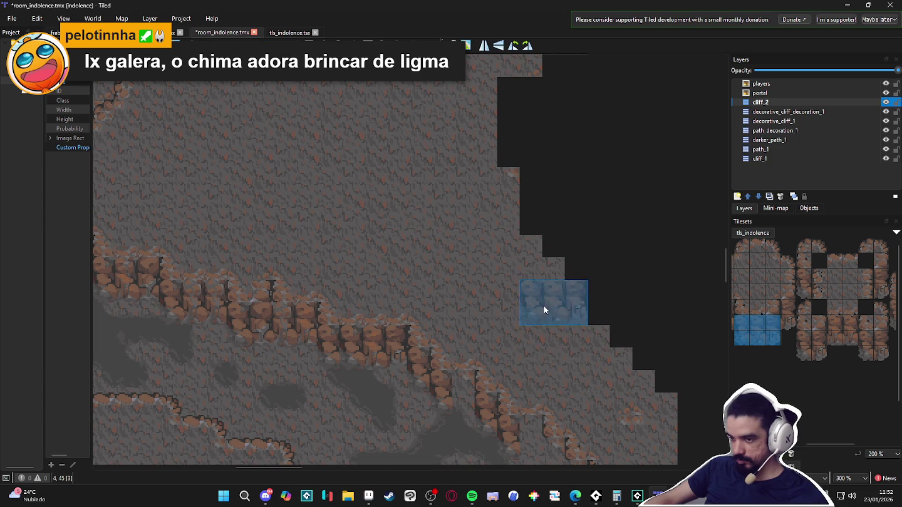
scroll(551, 313, "down", 3)
scroll(532, 266, "up", 2)
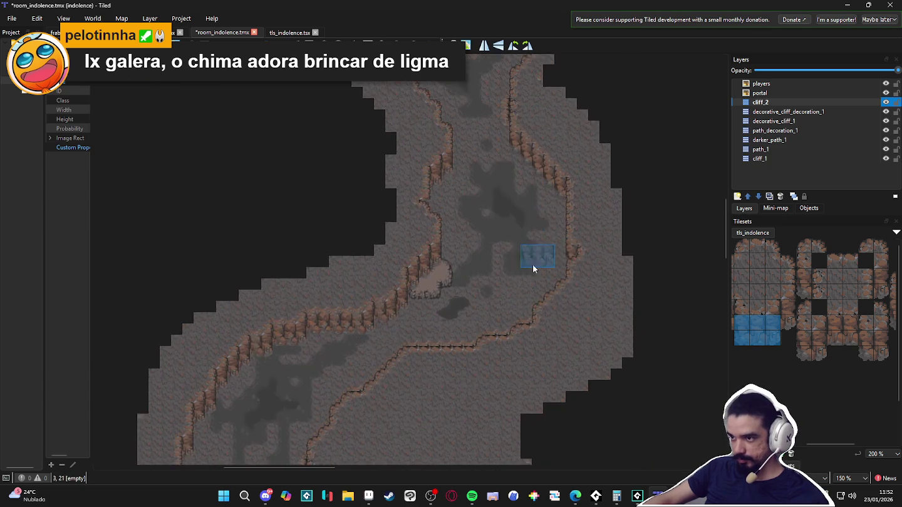
scroll(532, 270, "down", 3)
scroll(527, 245, "up", 2)
Bring the players' area into view and make decorative_cliff_1 the active layer
left_click_drag(547, 197, 522, 238)
scroll(522, 237, "up", 1)
scroll(538, 227, "up", 1)
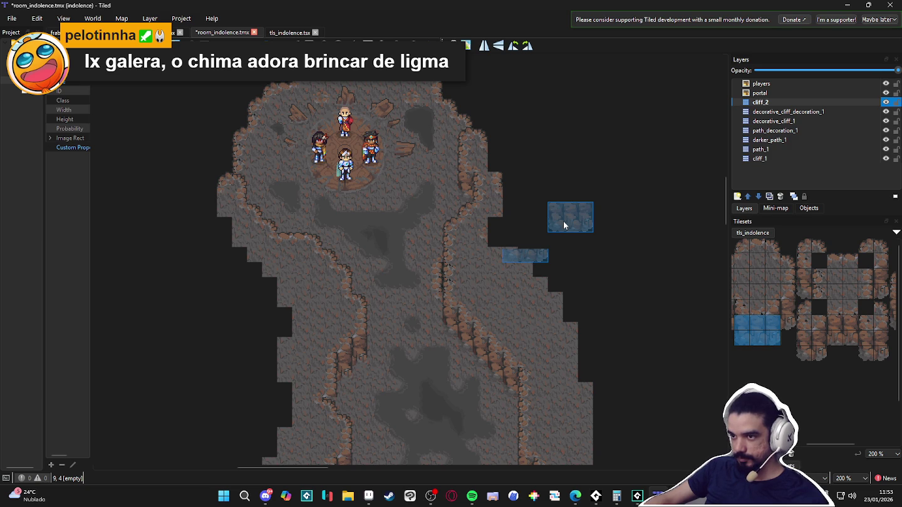
scroll(507, 295, "down", 3)
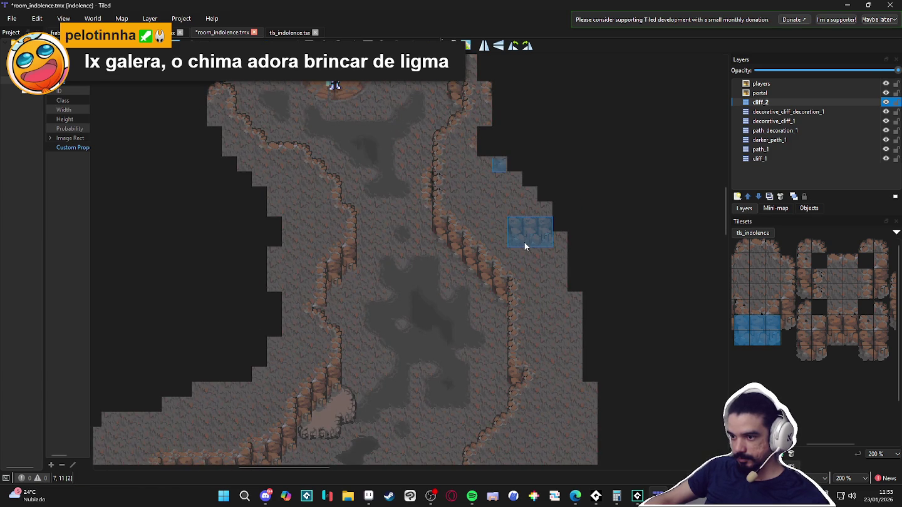
left_click(812, 121)
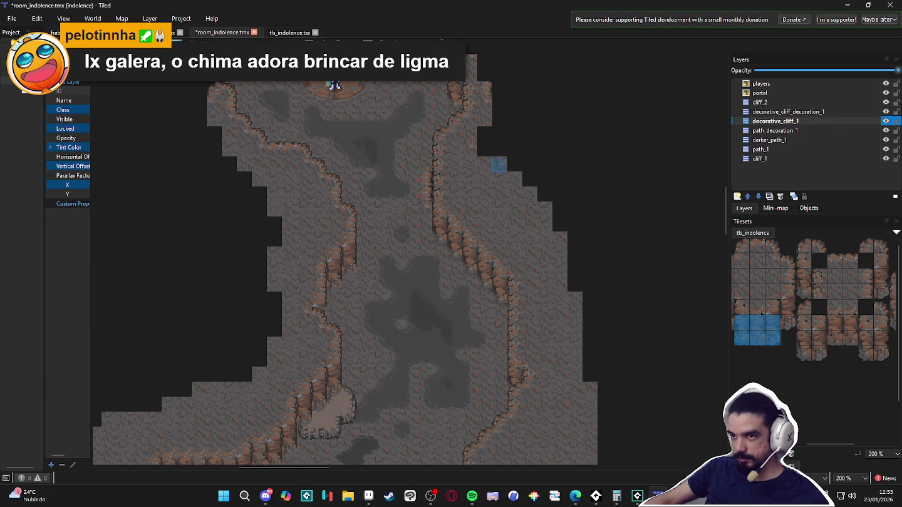
Switch to the Terrain Brush, then pan from the lower cave passage up to the players' chamber
key("t")
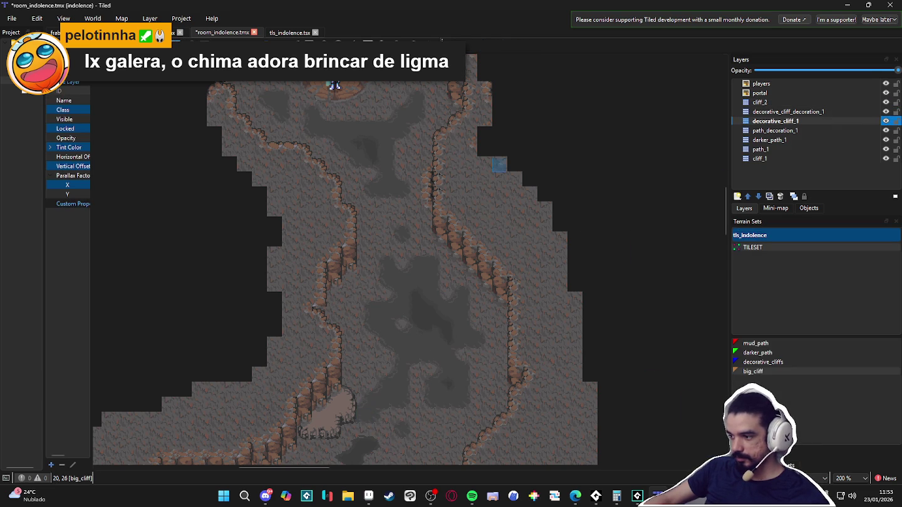
mouse_move(337, 343)
left_mouse_down()
mouse_move(389, 186)
mouse_move(497, 105)
mouse_move(428, 136)
mouse_move(508, 127)
mouse_move(425, 292)
left_mouse_up()
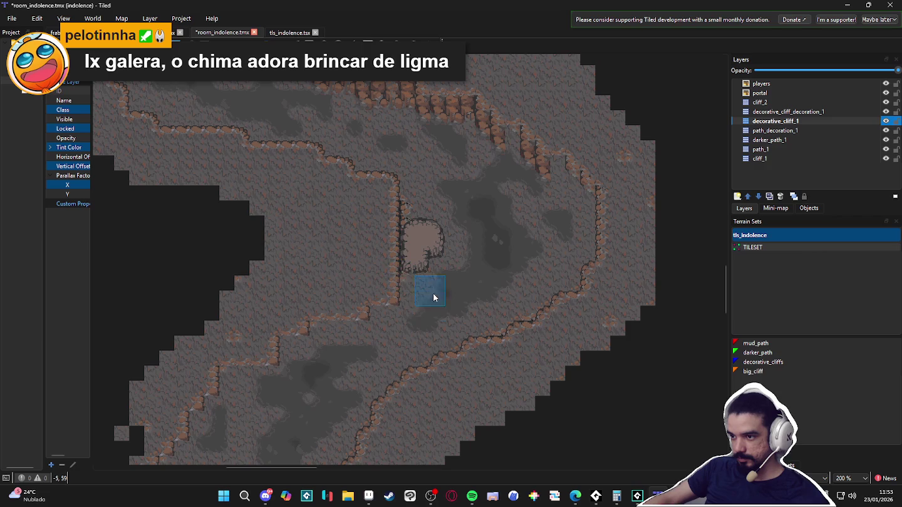
mouse_move(401, 257)
left_mouse_down()
mouse_move(386, 252)
mouse_move(399, 216)
mouse_move(455, 258)
mouse_move(404, 322)
left_mouse_up()
scroll(420, 291, "up", 5)
scroll(411, 235, "up", 1)
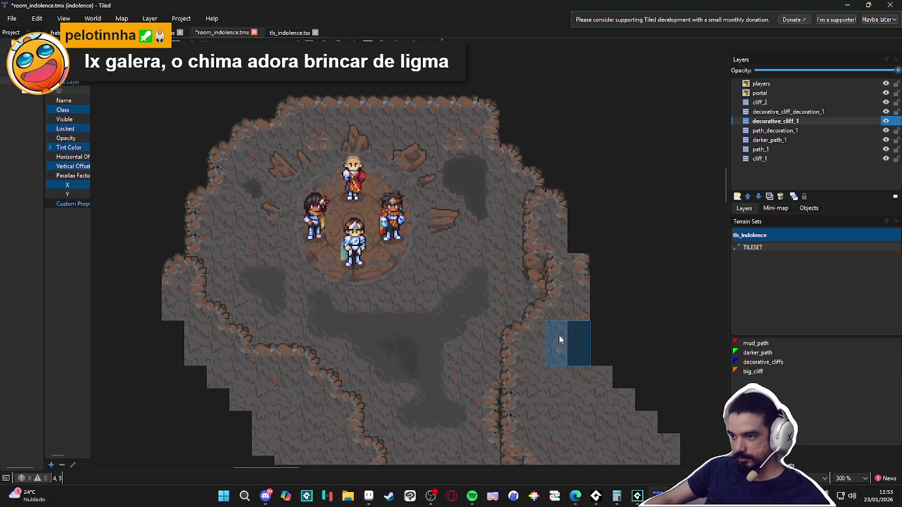
scroll(566, 325, "down", 2)
mouse_move(567, 324)
left_mouse_down()
mouse_move(541, 298)
mouse_move(542, 248)
left_mouse_up()
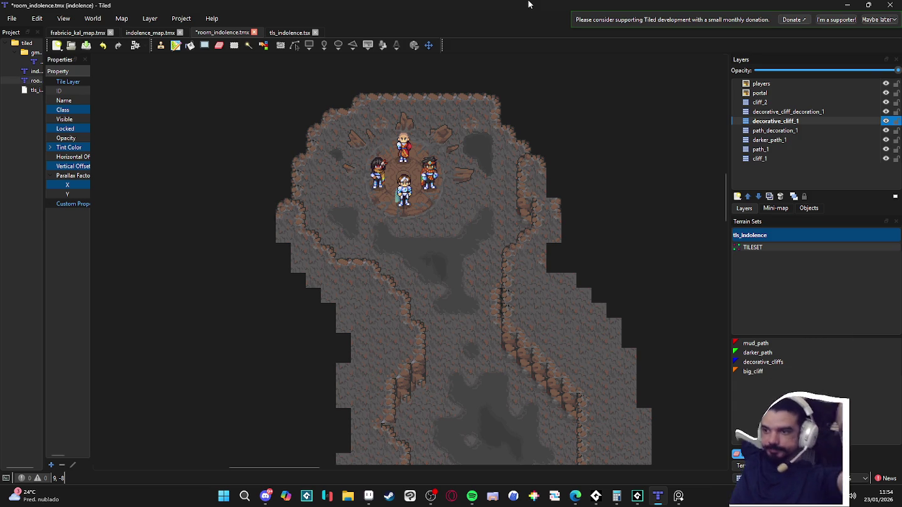
scroll(499, 187, "down", 3)
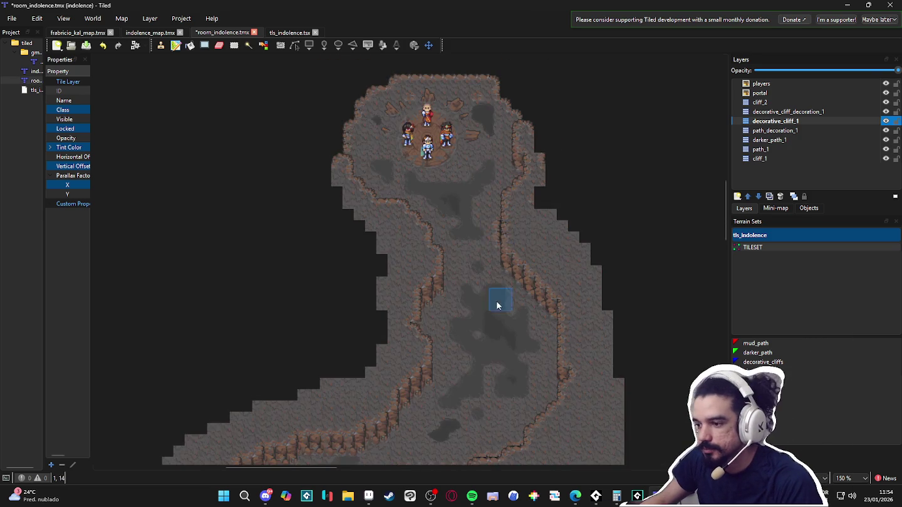
scroll(499, 275, "up", 2)
scroll(478, 269, "down", 2)
scroll(467, 313, "up", 2)
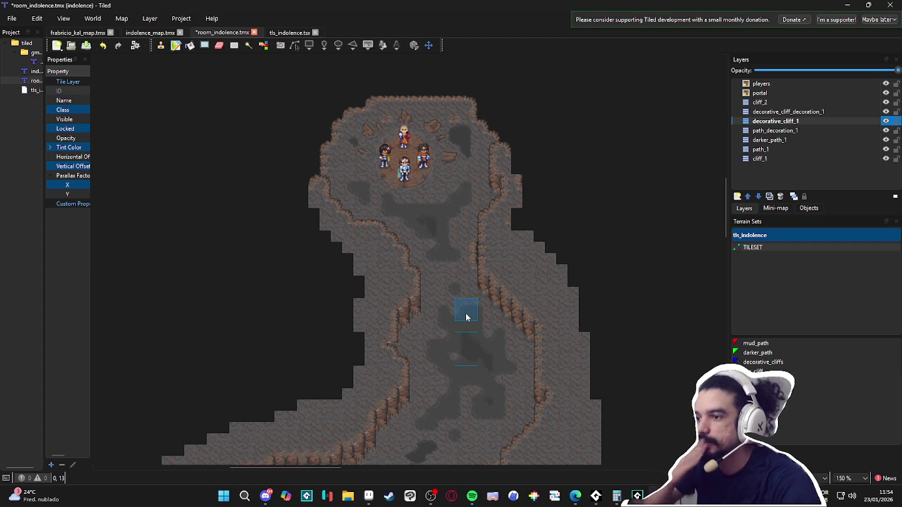
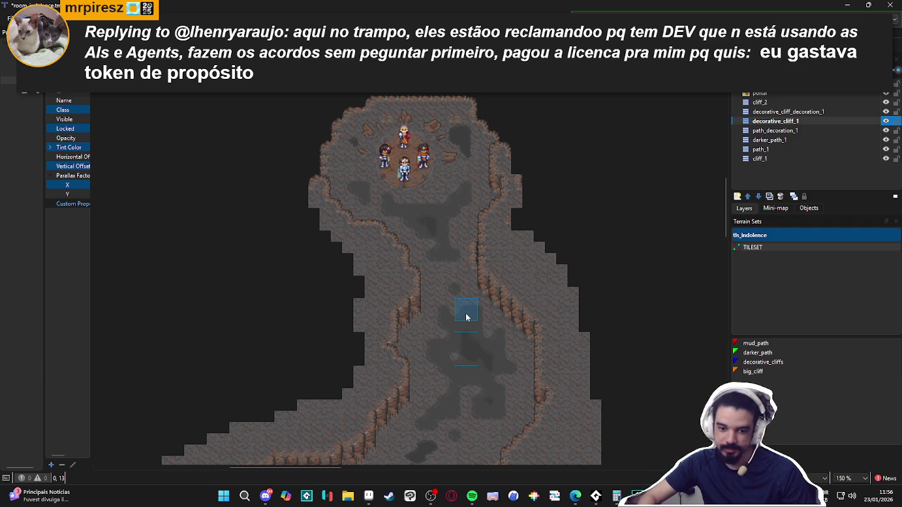
Close the idle-animation gif, Pixelblog, mail and other extra browser windows, then switch to YouTube
left_click(429, 494)
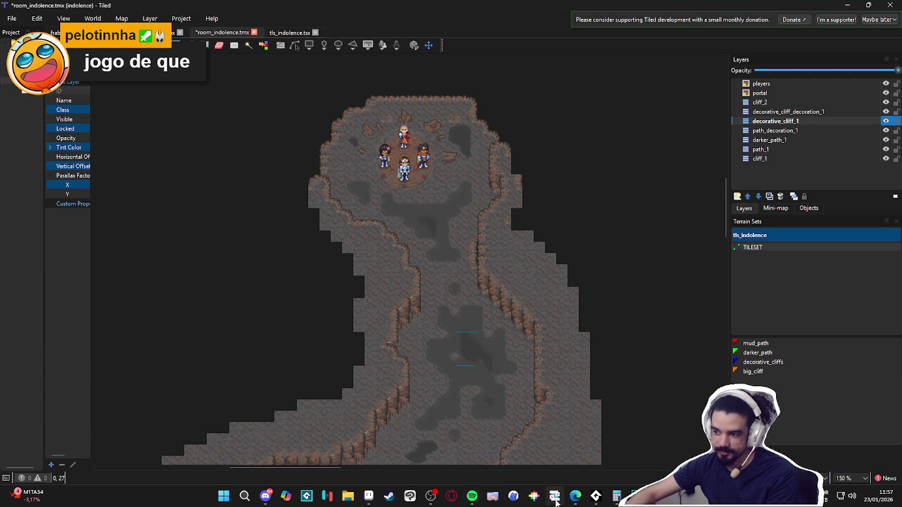
mouse_move(567, 498)
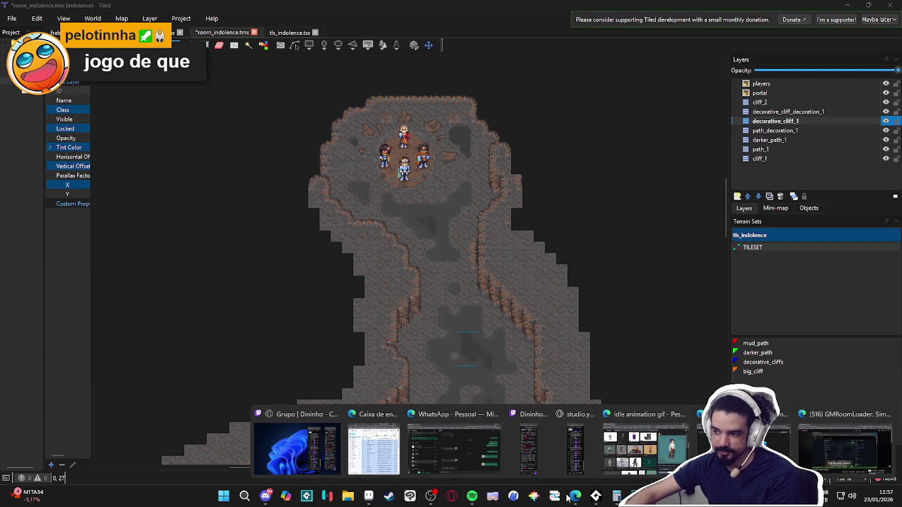
left_click(684, 416)
left_click(704, 415)
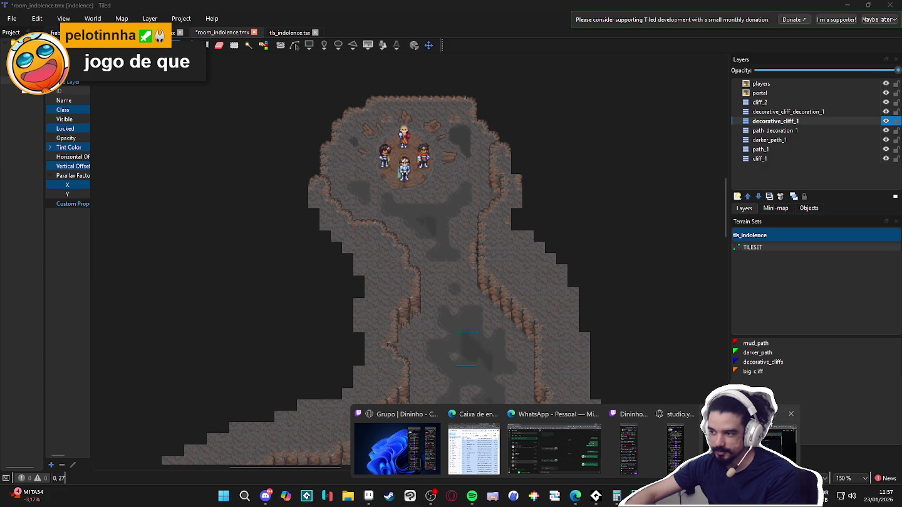
left_click(790, 414)
left_click(544, 414)
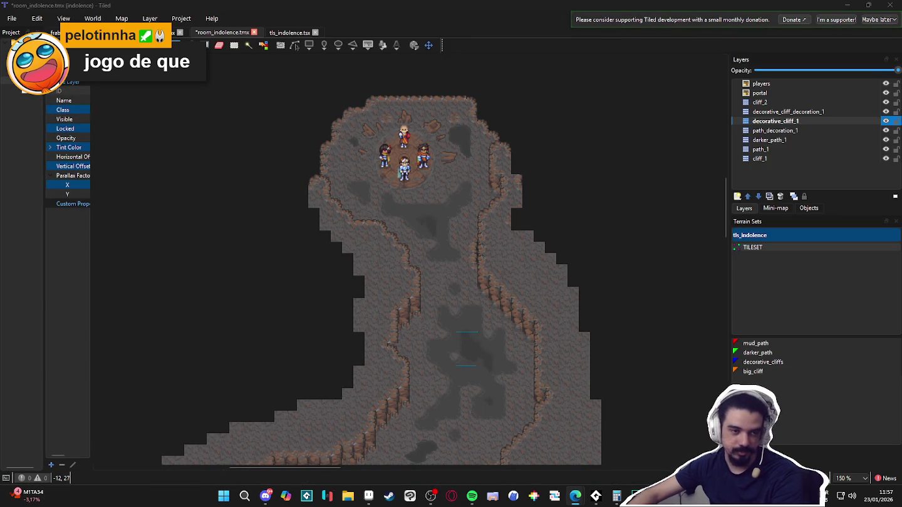
key("alt+Tab")
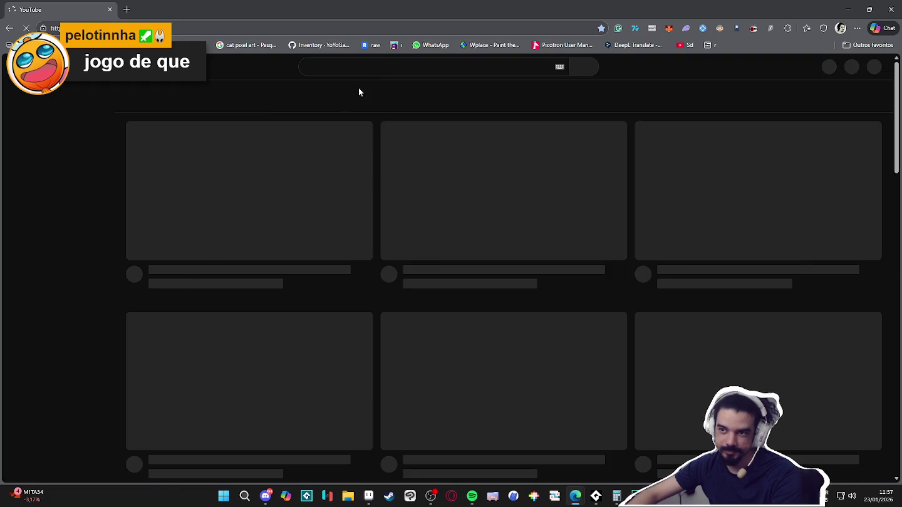
Search YouTube for 'the way home party mode' and open the Party Mode playlist video
left_click(381, 64)
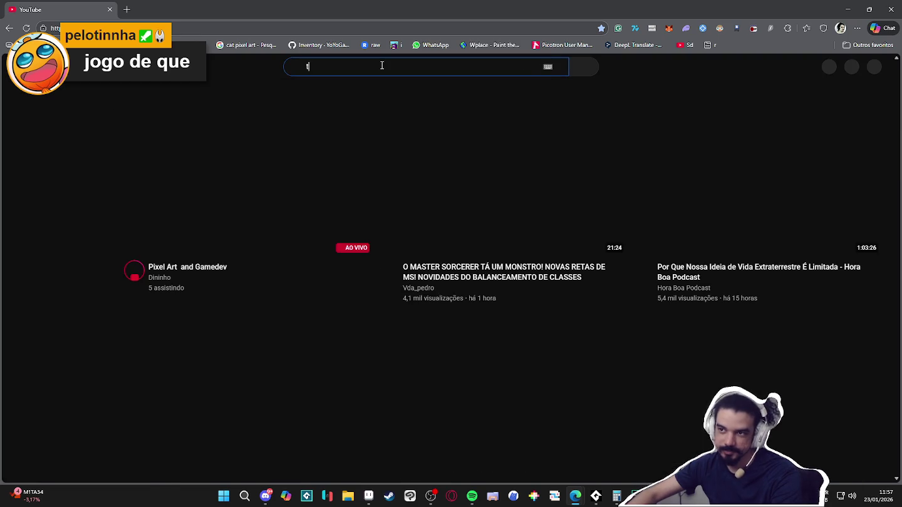
type("the way home")
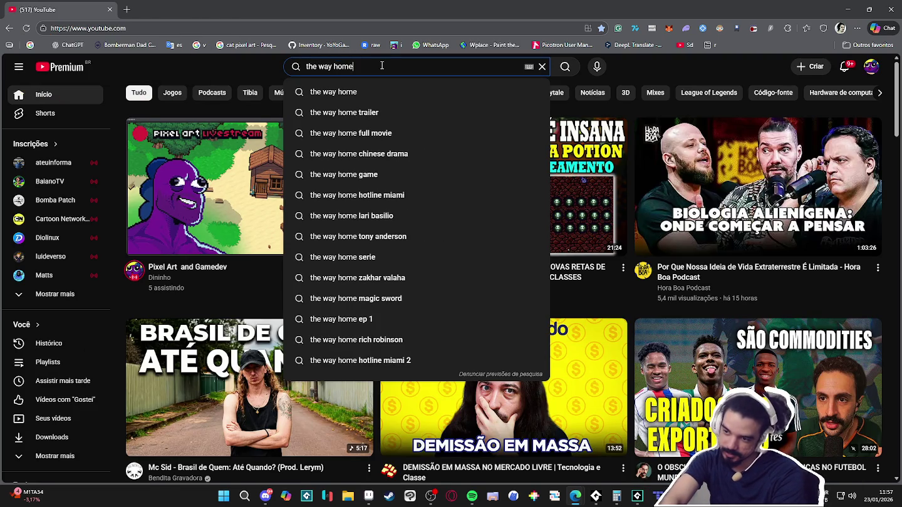
type(" party mode")
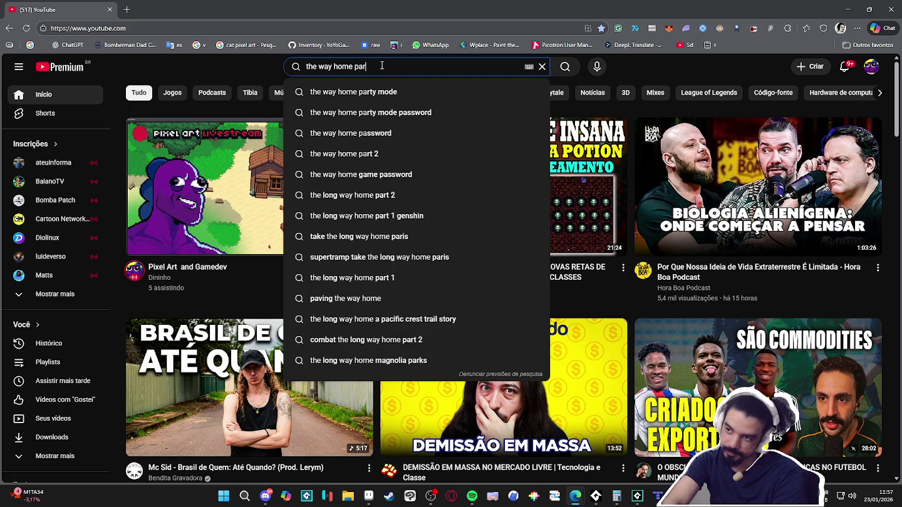
key("Return")
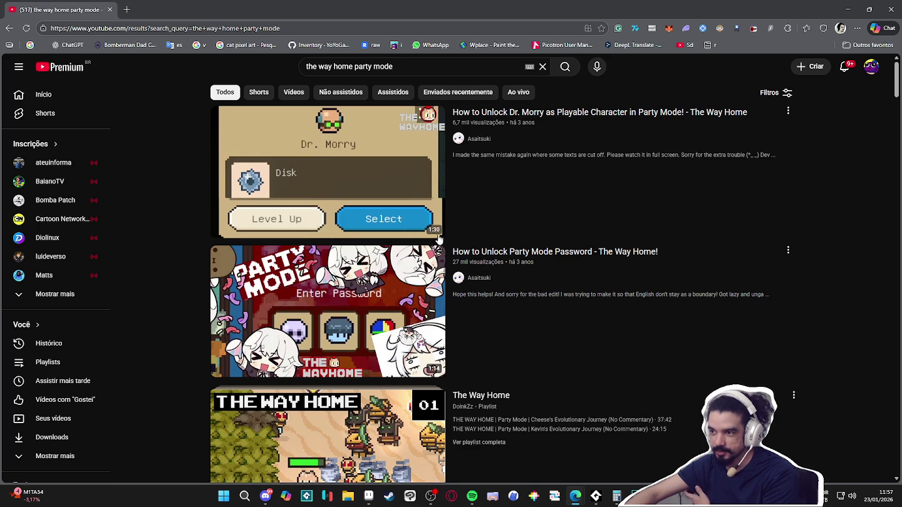
mouse_move(267, 341)
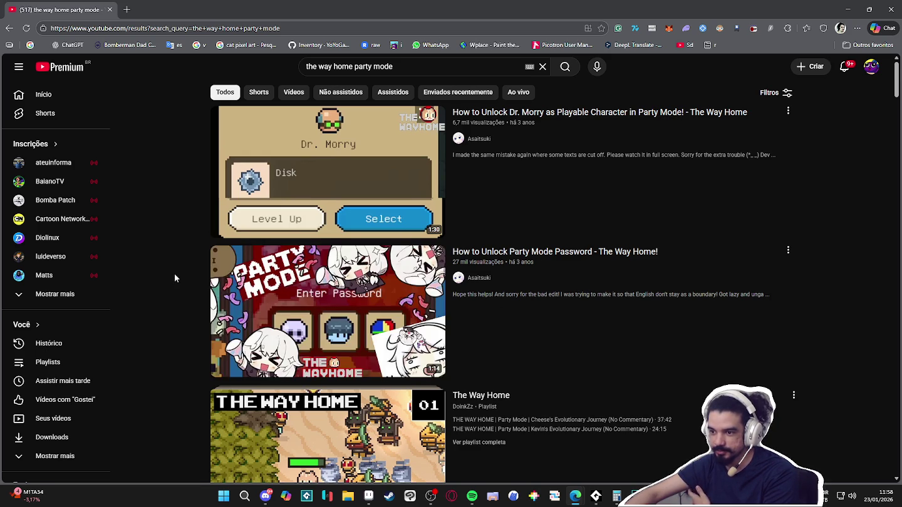
scroll(177, 271, "down", 2)
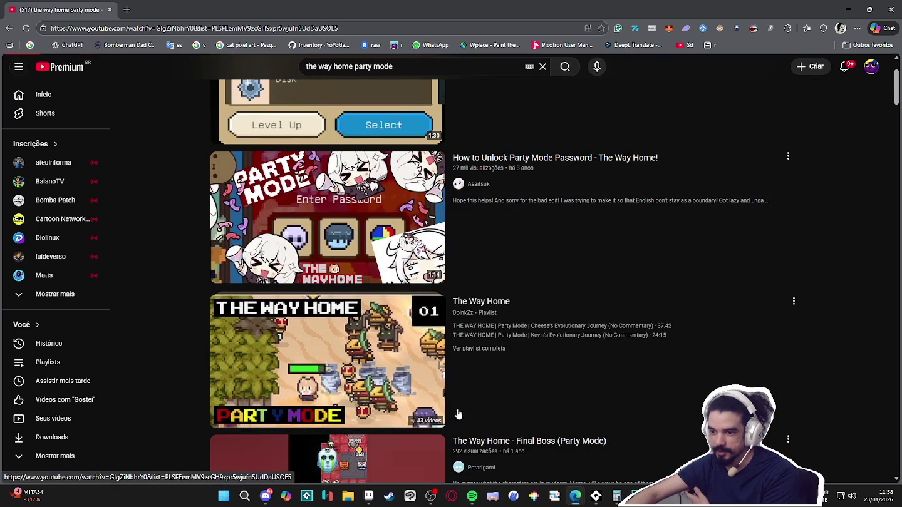
left_click(323, 367)
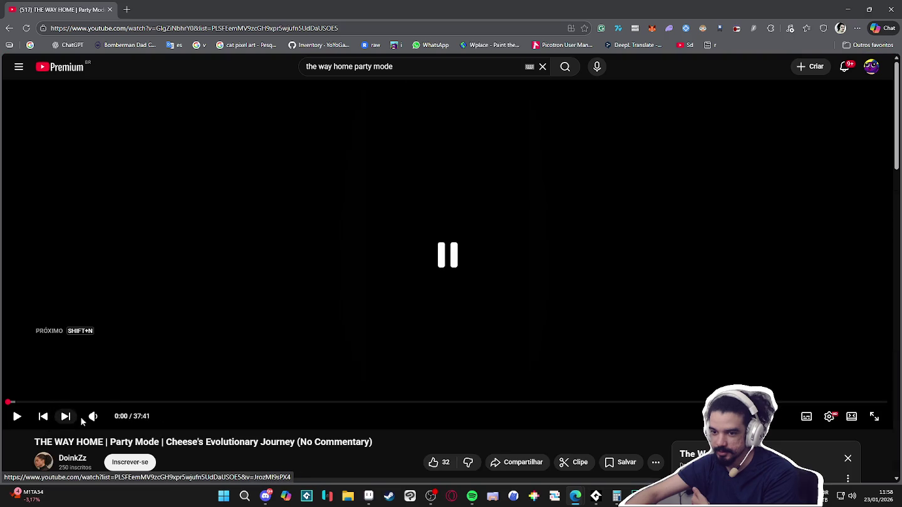
Mute the Party Mode video, watch it from about 11:28, then close the browser
left_click(94, 416)
left_click(276, 404)
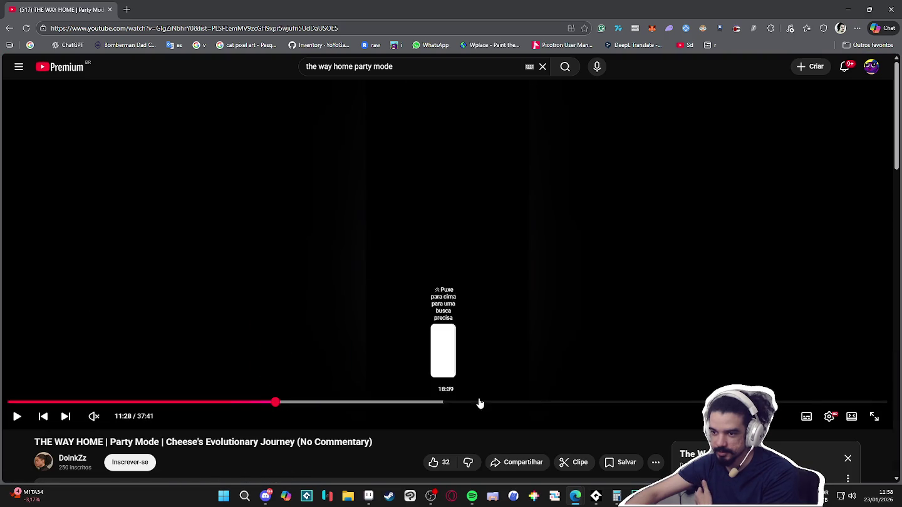
left_click(564, 248)
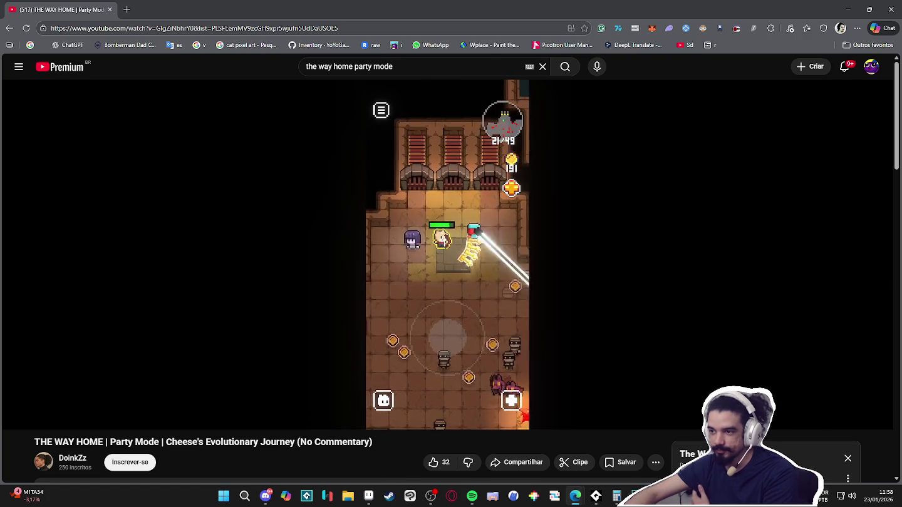
mouse_move(540, 306)
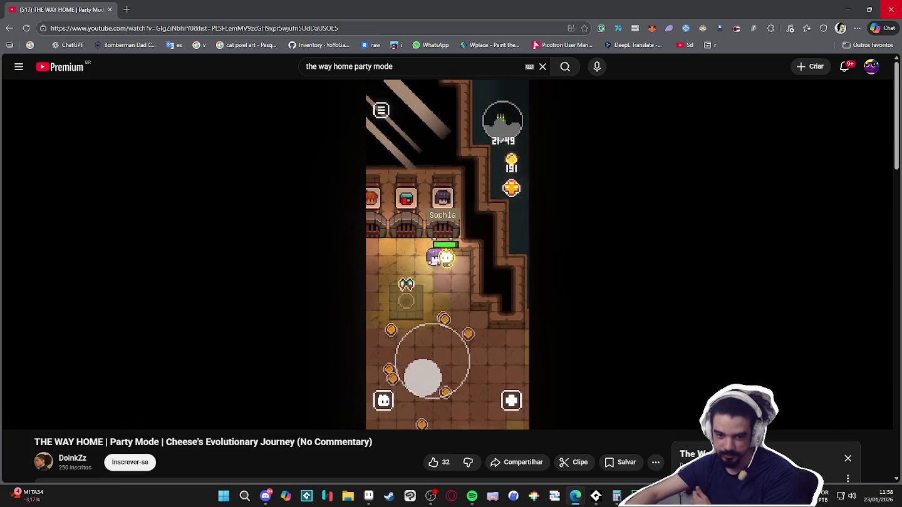
left_click(891, 9)
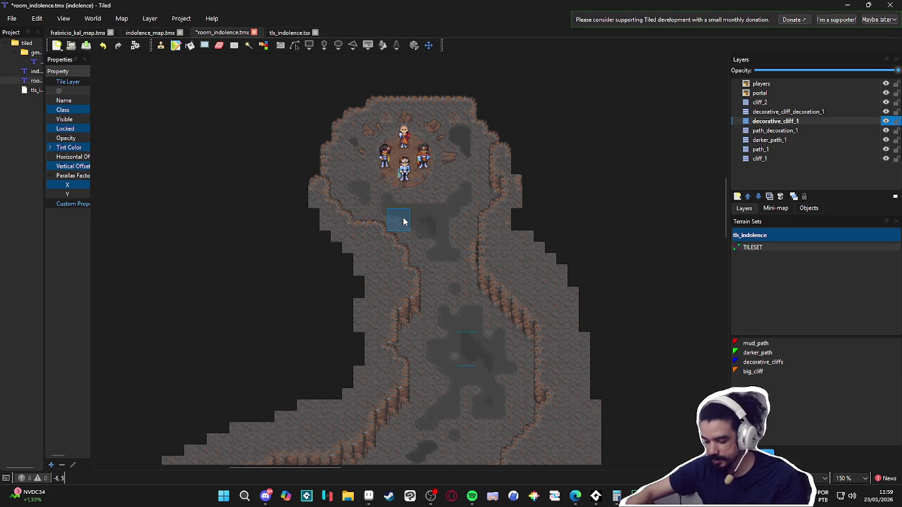
Search Steam for 'relic hunte' and go from Relic Hunters Legend to the Rogue Snail developer page
left_click(388, 501)
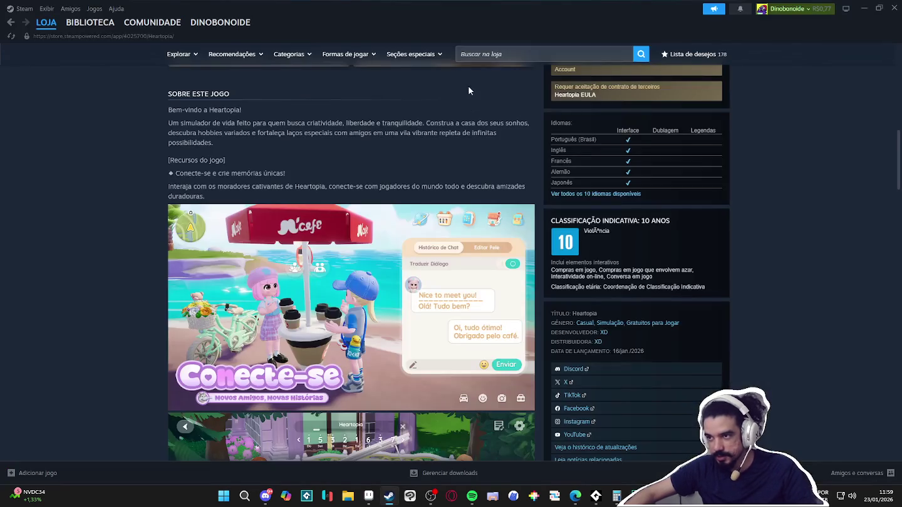
left_click(496, 54)
type("relic hunte")
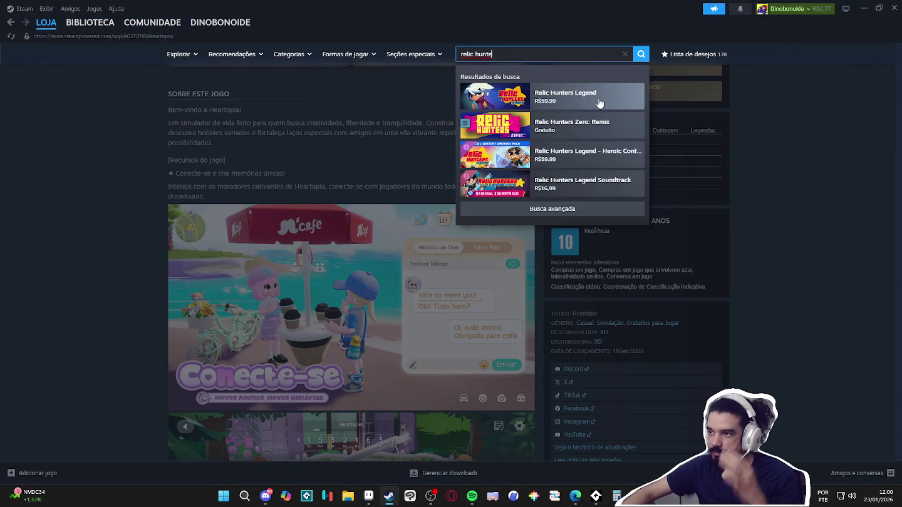
left_click(598, 97)
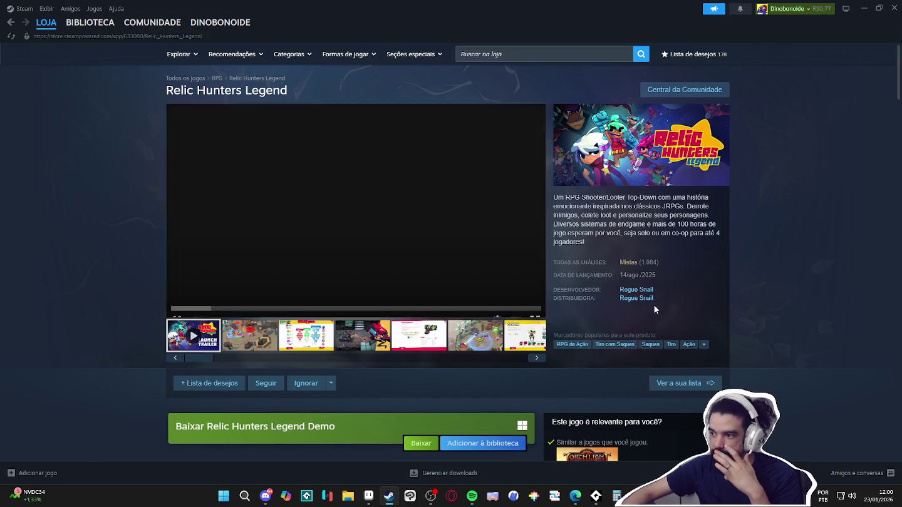
left_click(624, 291)
Scroll the developer page's release list so Relic Hunters Legend sits at the top
scroll(124, 233, "down", 5)
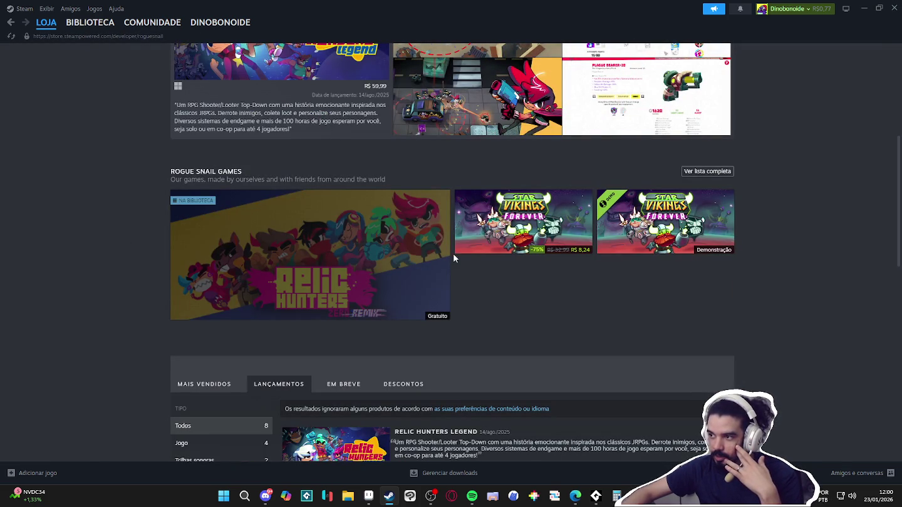
mouse_move(478, 233)
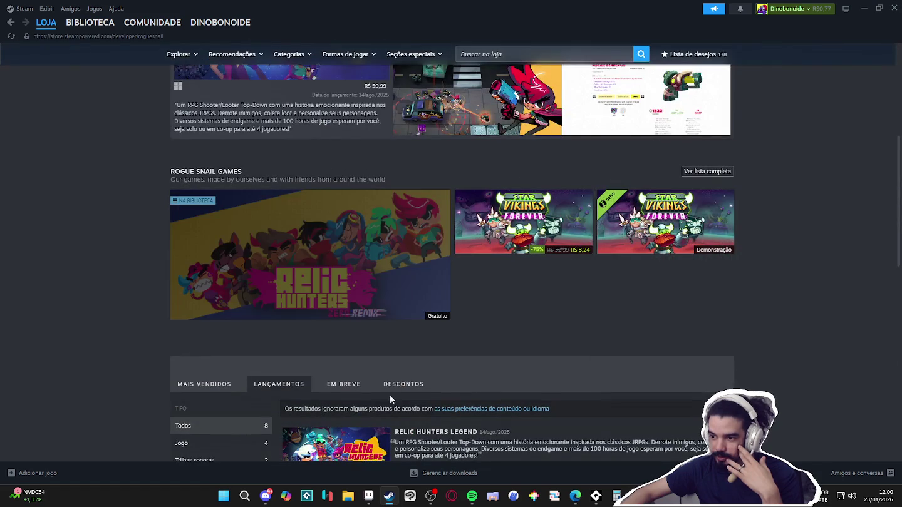
scroll(372, 376, "down", 3)
mouse_move(377, 284)
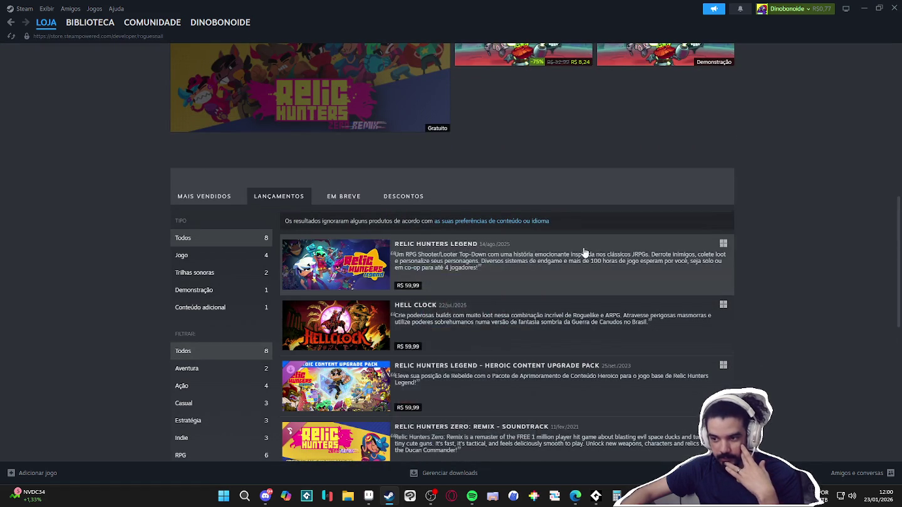
scroll(580, 252, "down", 5)
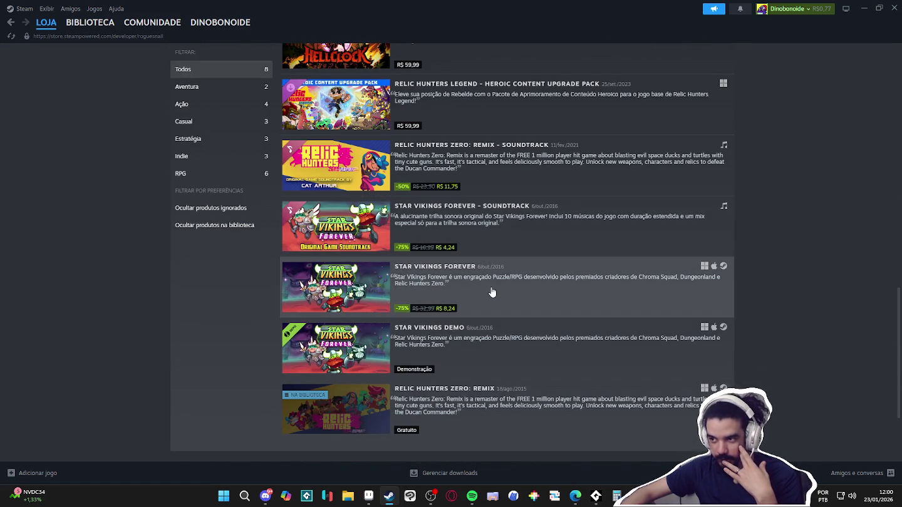
scroll(493, 292, "up", 3)
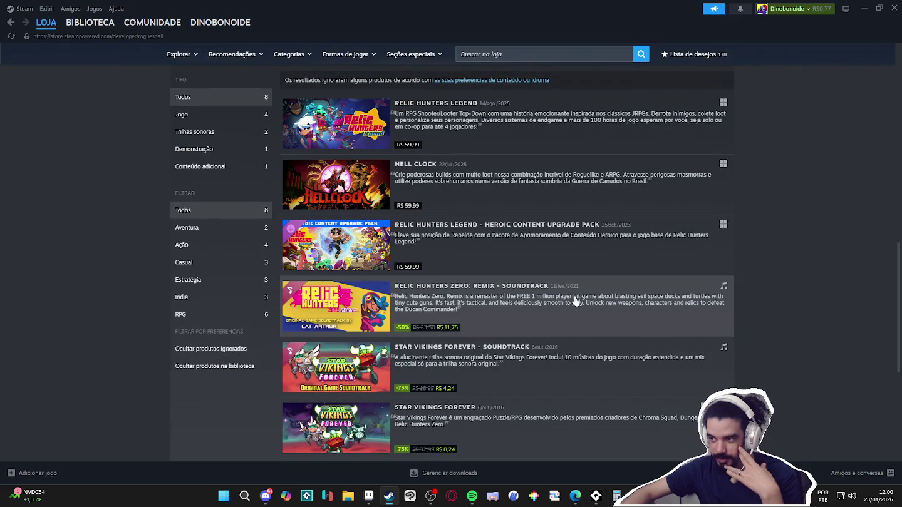
scroll(576, 301, "up", 3)
scroll(592, 300, "down", 2)
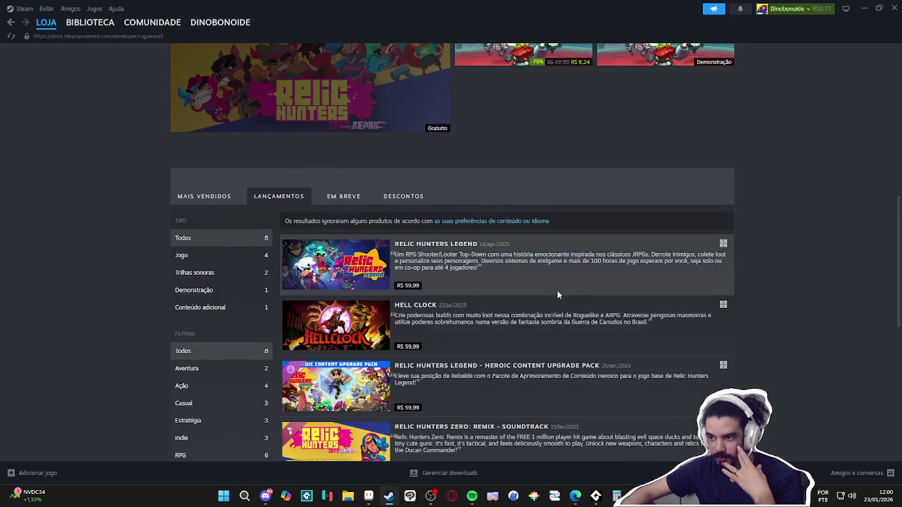
Open the Relic Hunters Legend store page and enlarge the skill screen screenshot
left_click(482, 273)
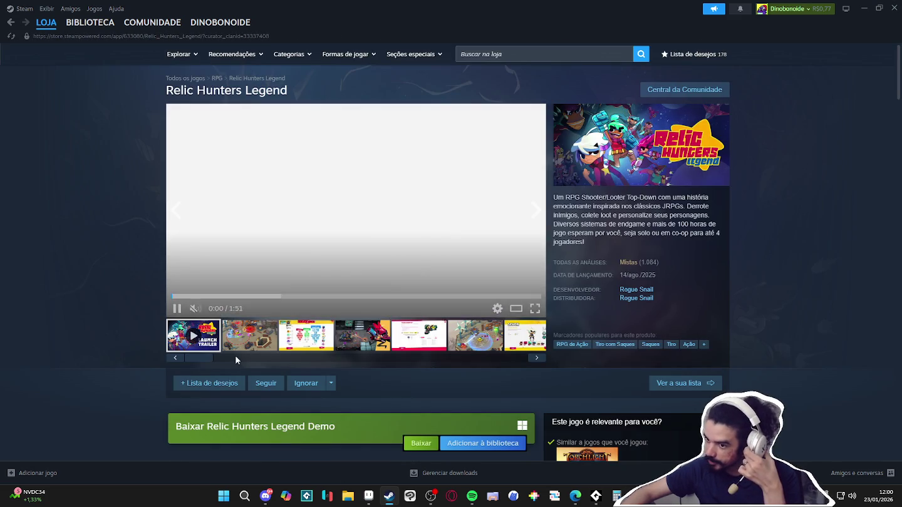
left_click(254, 344)
left_click(293, 344)
left_click(404, 239)
Step through the screenshots to the snowy gameplay image, then close the viewer and Steam
left_click(771, 262)
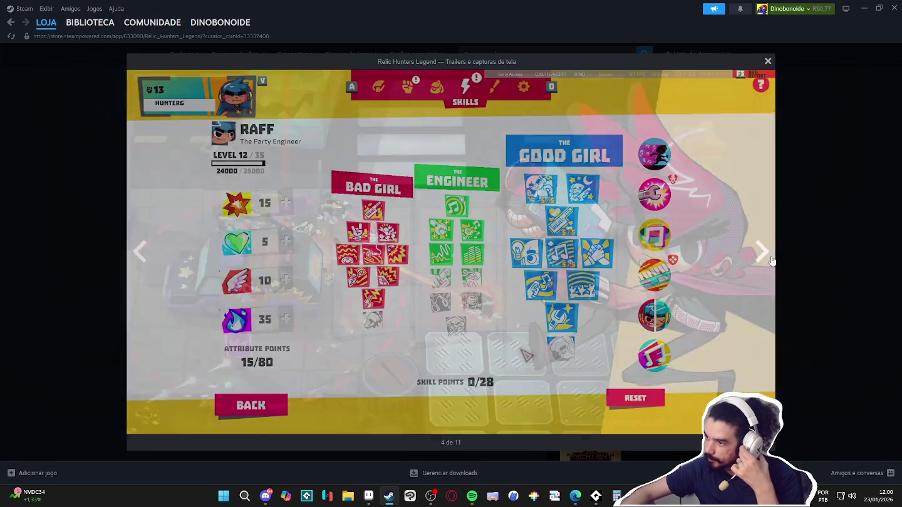
left_click(772, 261)
left_click(771, 261)
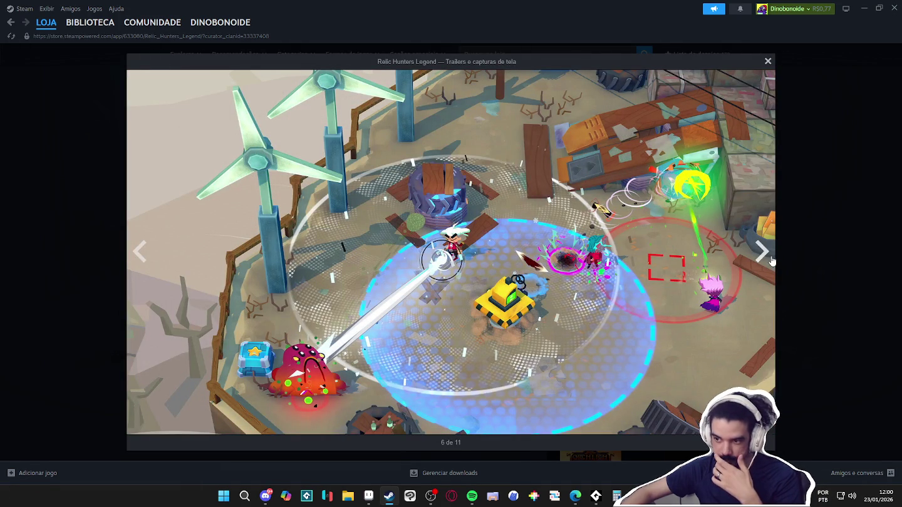
left_click(771, 261)
left_click(771, 262)
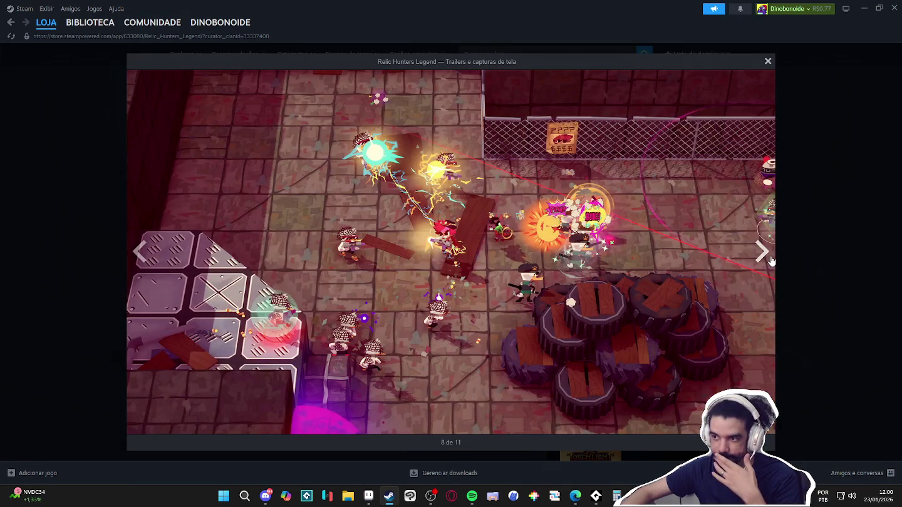
left_click(771, 261)
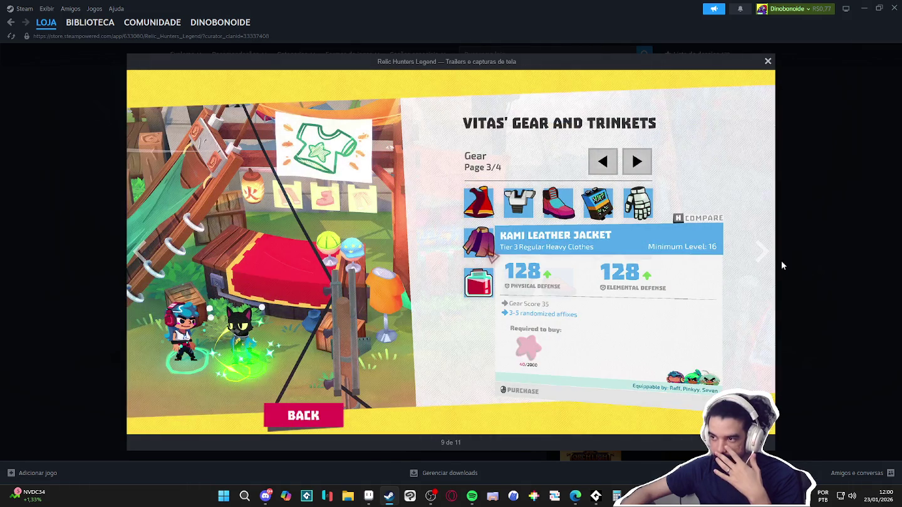
left_click(756, 264)
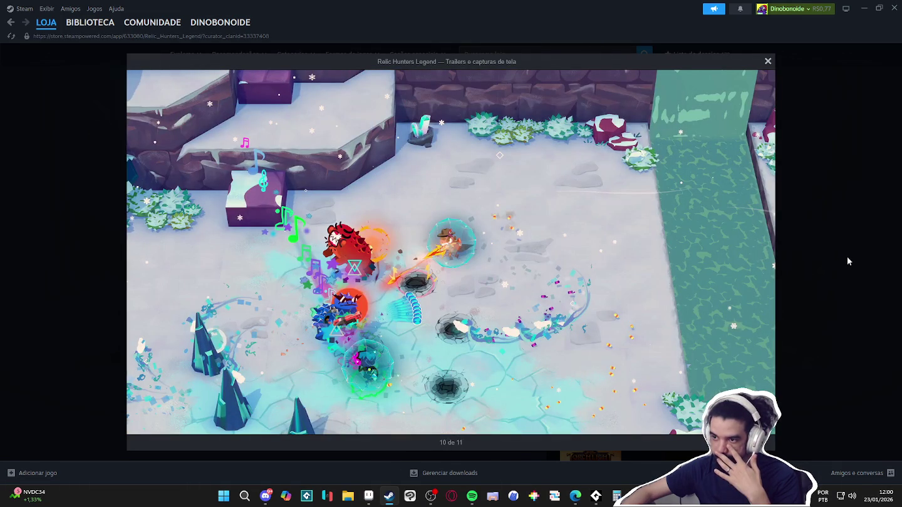
left_click(842, 253)
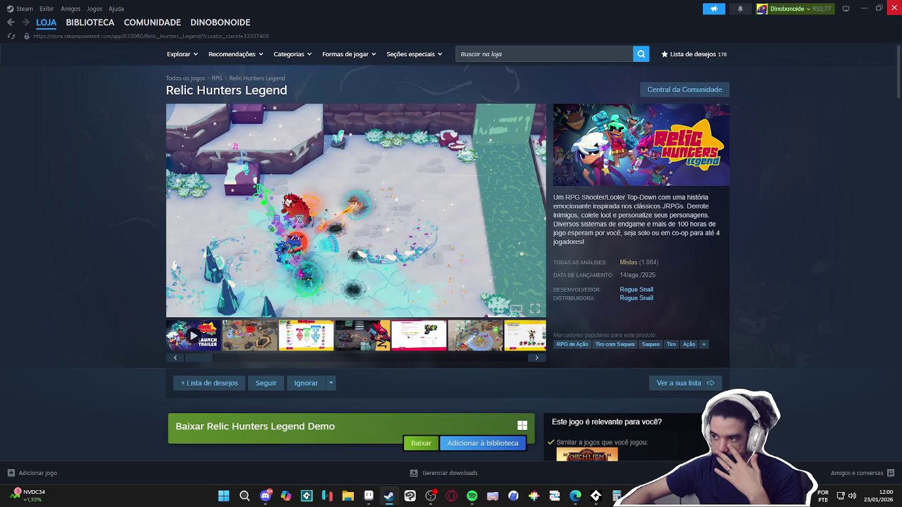
left_click(894, 9)
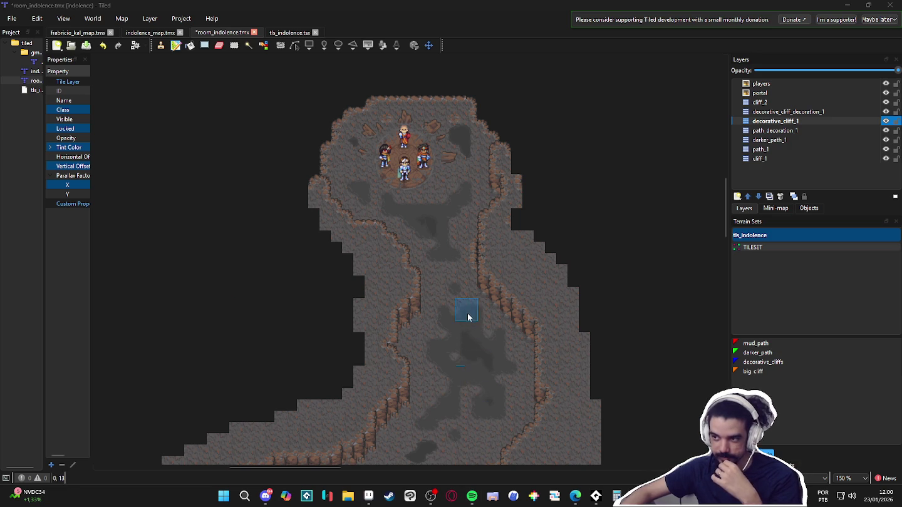
On the cliff_2 layer, paint big_cliff terrain along the cave's left edge
scroll(439, 275, "up", 1, "ctrl")
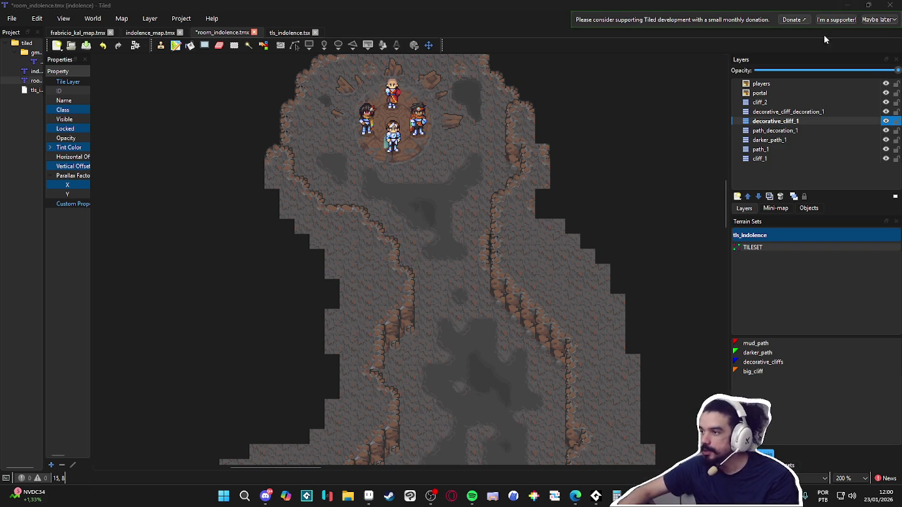
left_click(794, 103)
left_click(753, 371)
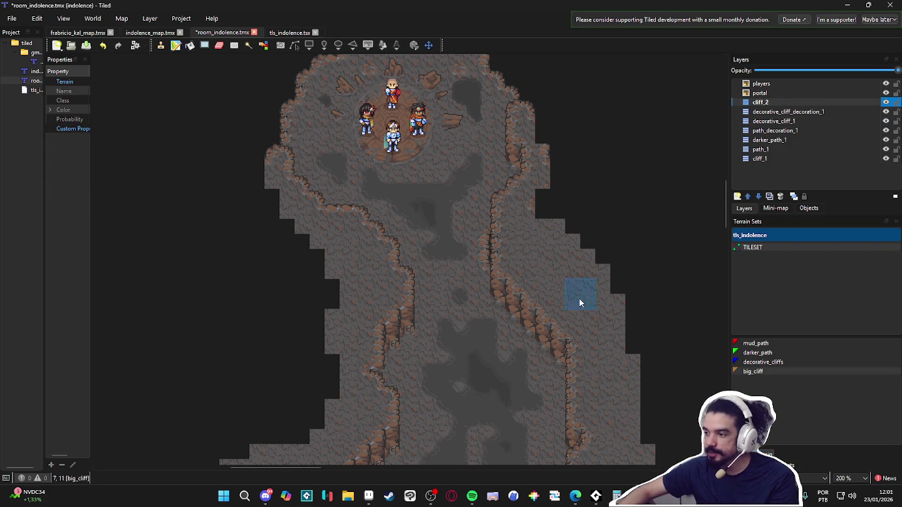
mouse_move(250, 143)
left_mouse_down()
mouse_move(266, 158)
mouse_move(229, 227)
mouse_move(316, 169)
left_mouse_up()
mouse_move(135, 284)
left_mouse_down()
mouse_move(197, 227)
mouse_move(127, 247)
left_mouse_up()
mouse_move(174, 179)
left_mouse_down()
mouse_move(174, 190)
mouse_move(186, 191)
mouse_move(182, 177)
mouse_move(120, 216)
left_mouse_up()
Extend the big_cliff terrain right and down from the room toward the player sprites
scroll(120, 214, "up", 5)
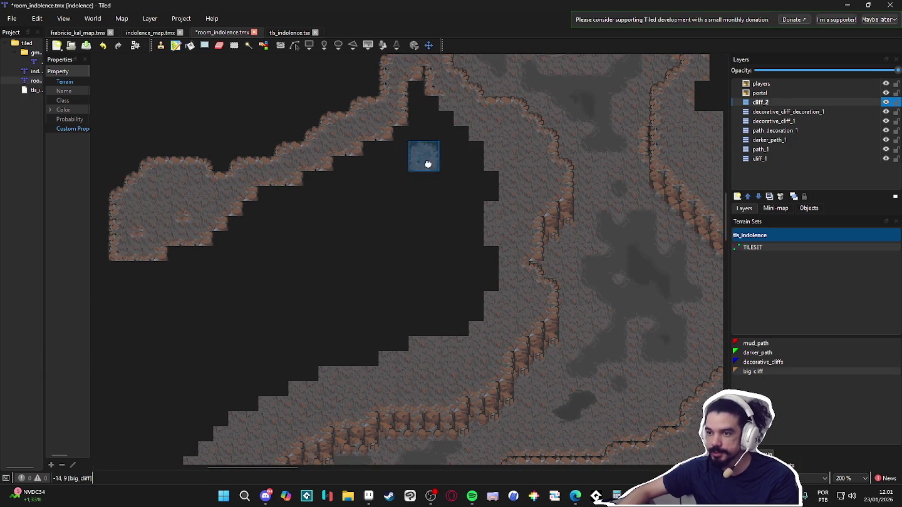
scroll(291, 289, "right", 4)
scroll(406, 178, "right", 1)
mouse_move(407, 155)
left_mouse_down()
mouse_move(451, 196)
mouse_move(544, 242)
mouse_move(469, 240)
mouse_move(437, 215)
mouse_move(479, 236)
mouse_move(459, 229)
mouse_move(538, 299)
mouse_move(482, 280)
mouse_move(476, 302)
mouse_move(455, 210)
mouse_move(544, 273)
mouse_move(678, 302)
mouse_move(581, 268)
mouse_move(668, 307)
left_mouse_up()
scroll(666, 302, "down", 3)
mouse_move(595, 243)
left_mouse_down()
mouse_move(514, 236)
mouse_move(513, 326)
mouse_move(596, 246)
left_mouse_up()
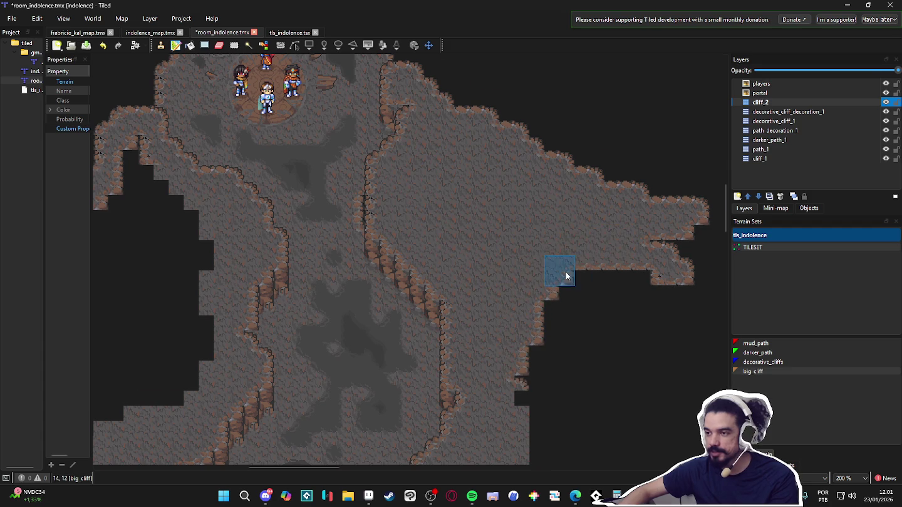
scroll(566, 272, "down", 2)
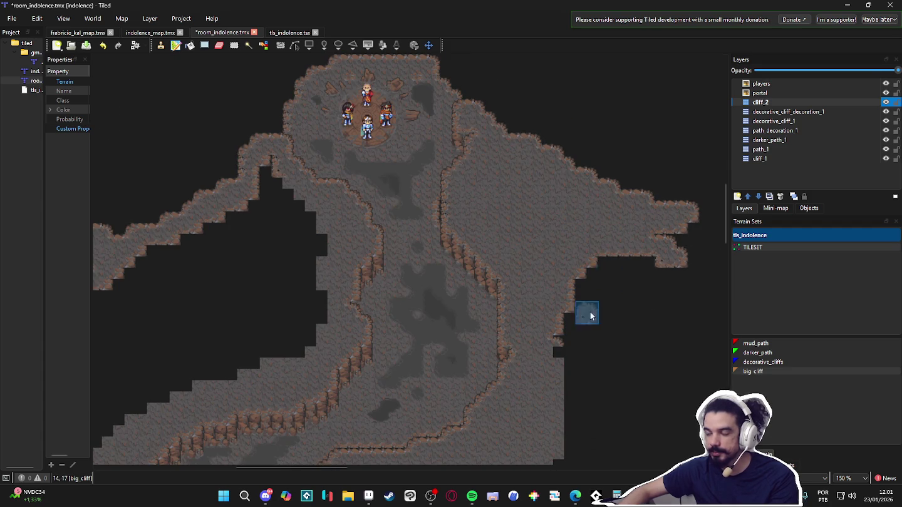
mouse_move(533, 250)
left_mouse_down()
mouse_move(535, 277)
mouse_move(566, 279)
left_mouse_up()
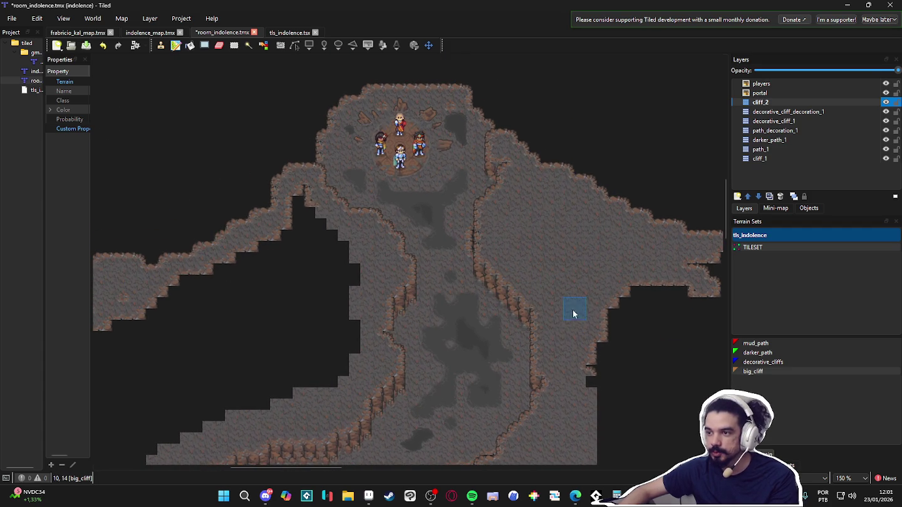
scroll(544, 240, "up", 1)
scroll(529, 203, "down", 5)
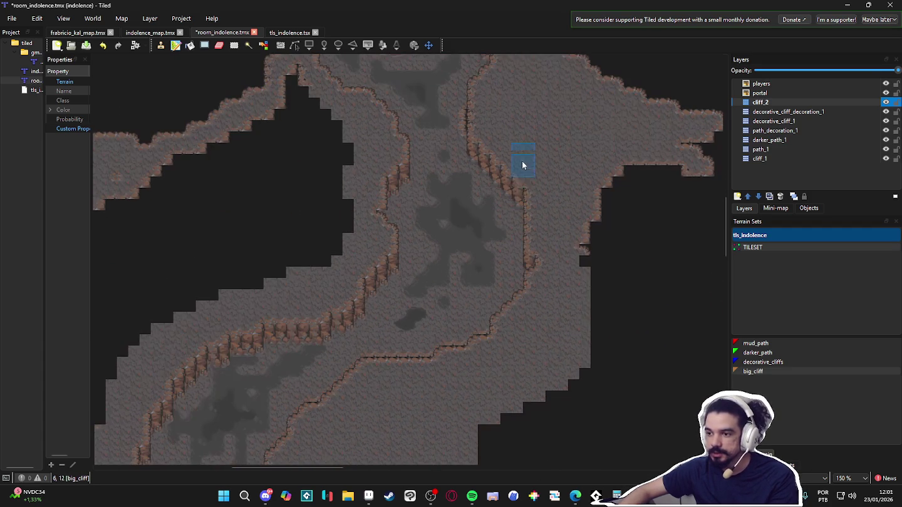
mouse_move(523, 189)
left_mouse_down()
mouse_move(507, 212)
mouse_move(492, 274)
left_mouse_up()
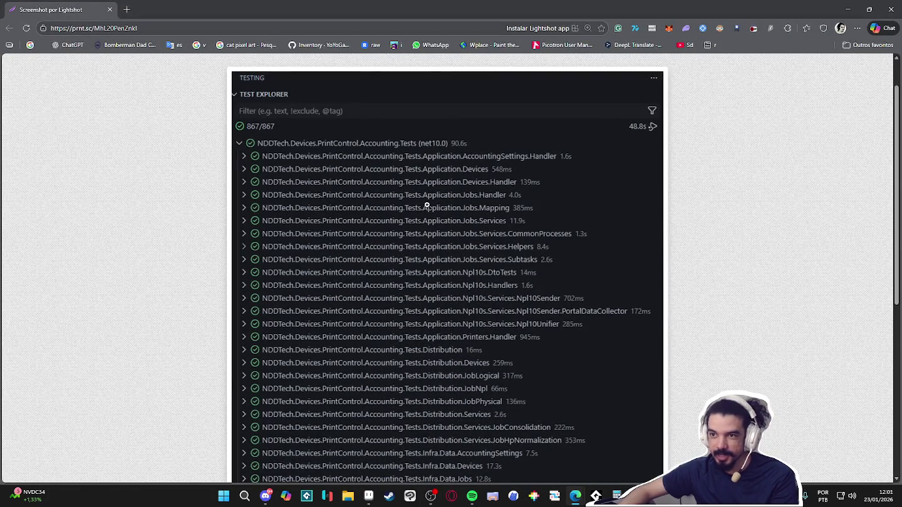
scroll(426, 206, "down", 3)
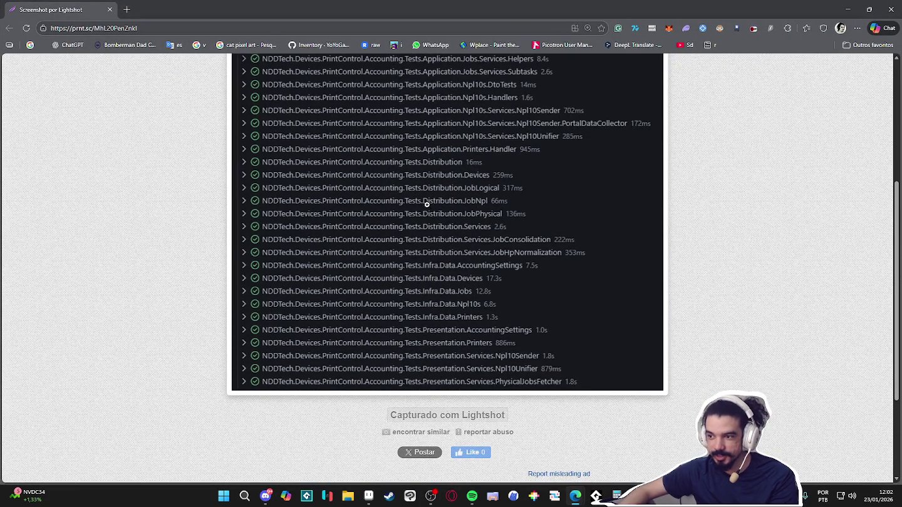
scroll(426, 205, "up", 3)
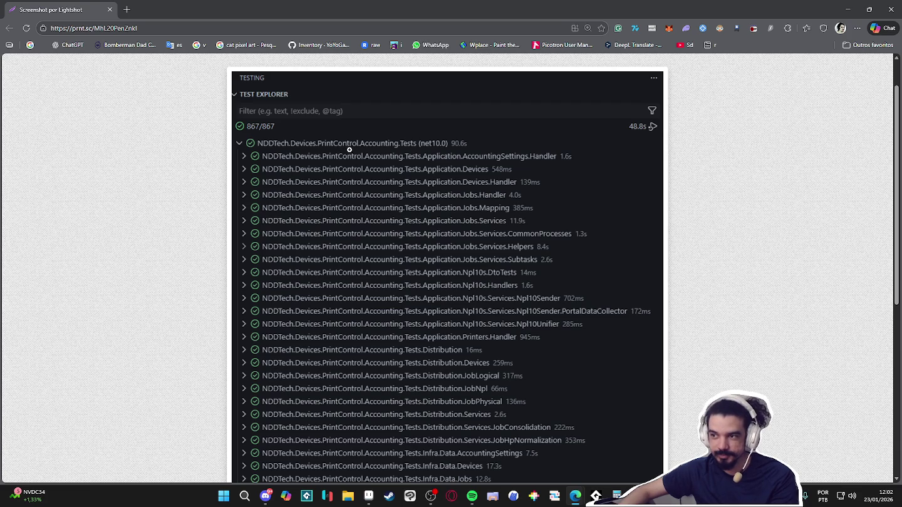
scroll(350, 150, "down", 1)
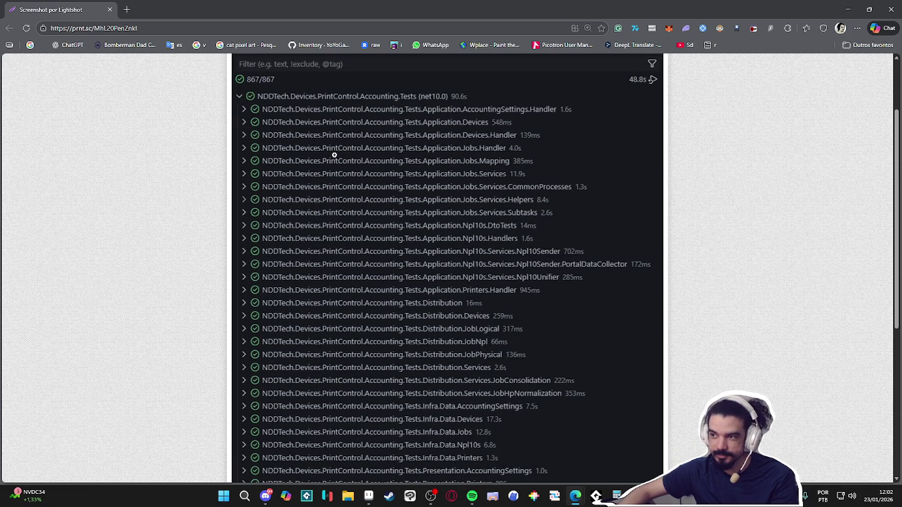
scroll(329, 153, "down", 3)
scroll(328, 149, "up", 5)
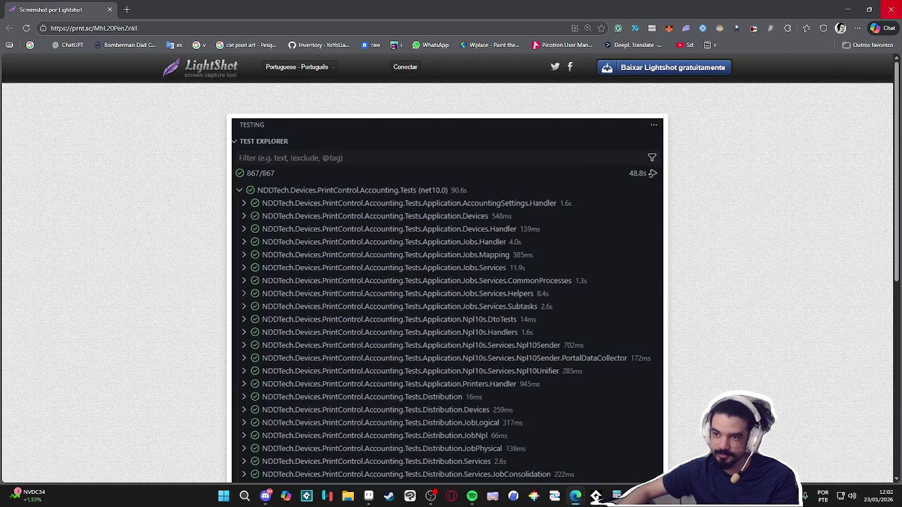
left_click(890, 10)
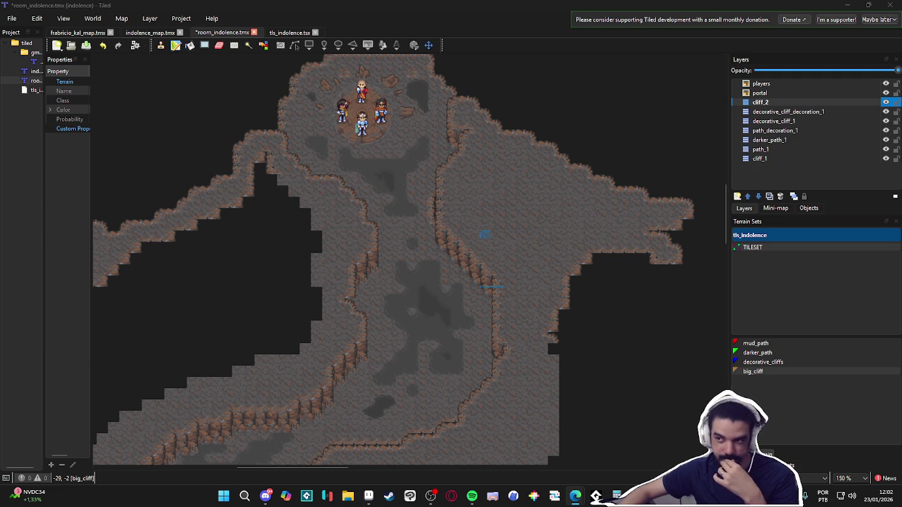
scroll(395, 286, "up", 5)
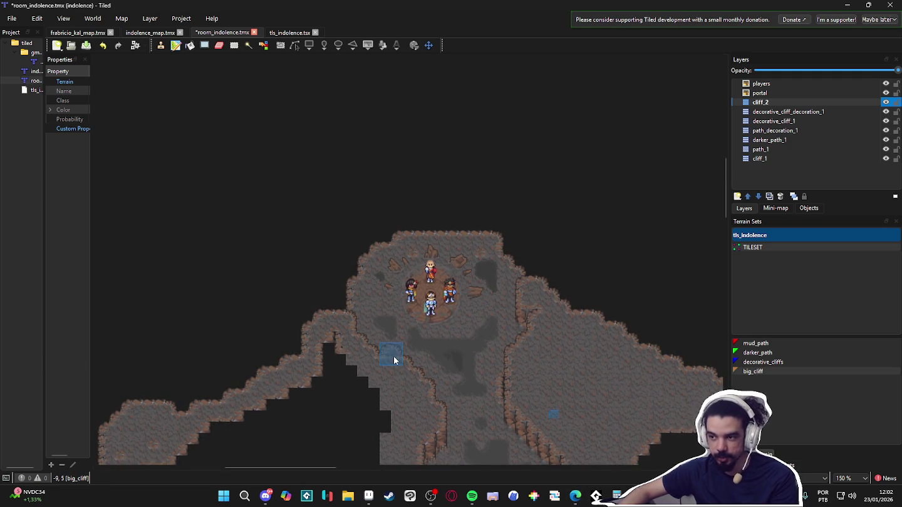
scroll(393, 338, "up", 1)
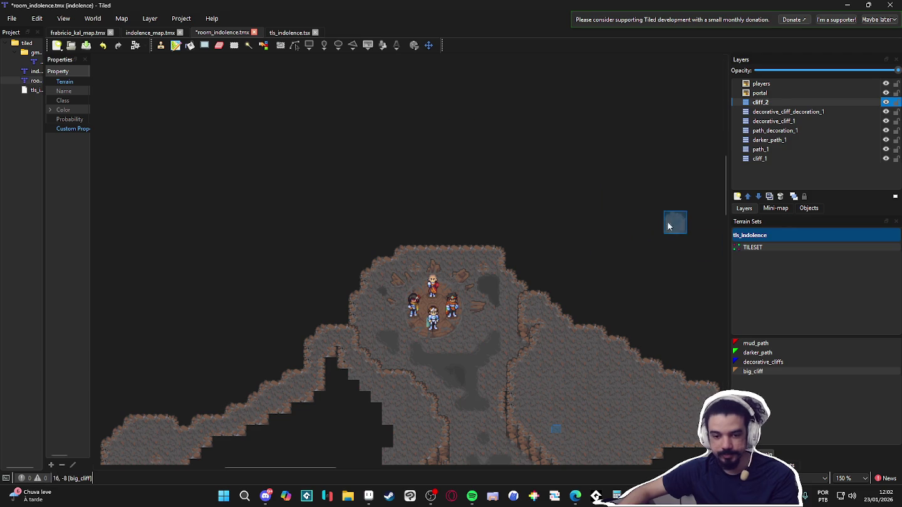
scroll(516, 256, "down", 4)
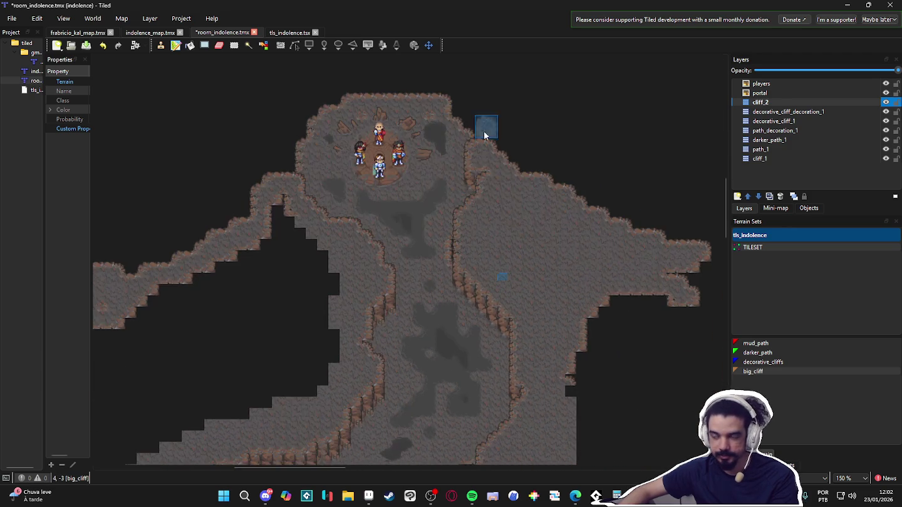
scroll(507, 219, "down", 2)
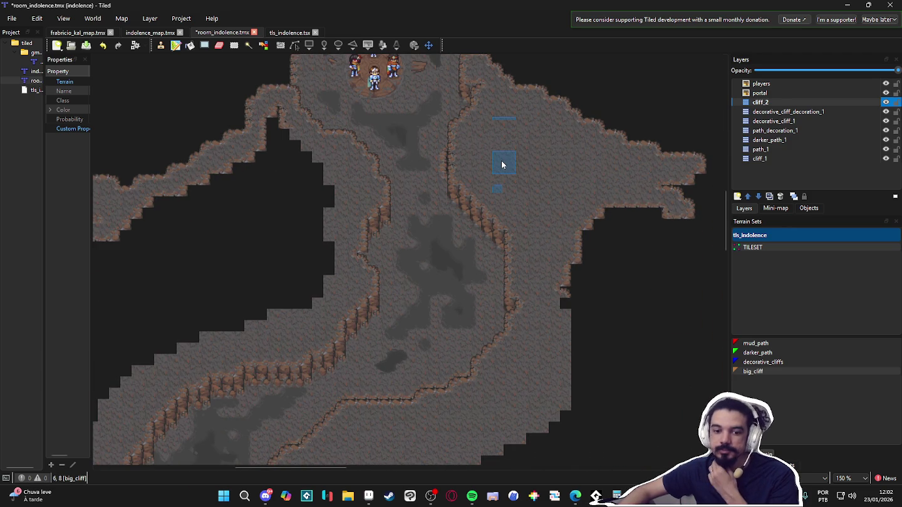
scroll(449, 150, "up", 4)
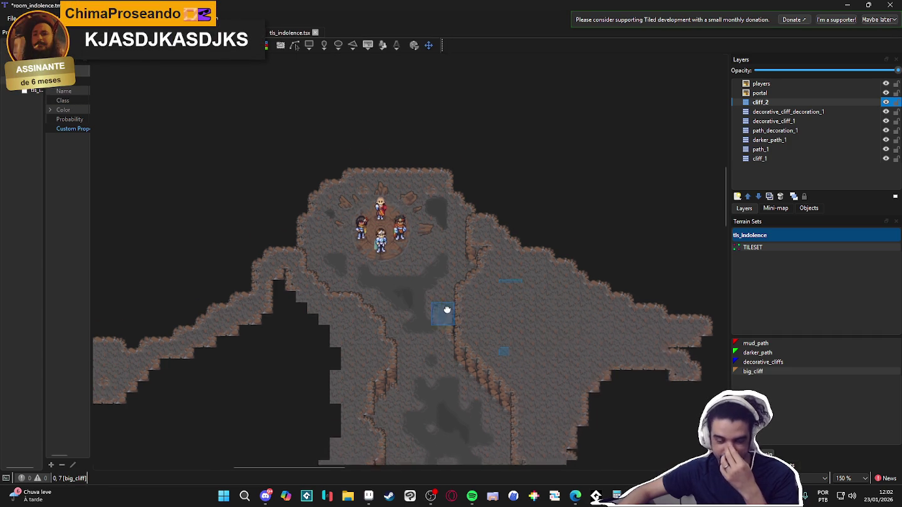
scroll(451, 313, "down", 5)
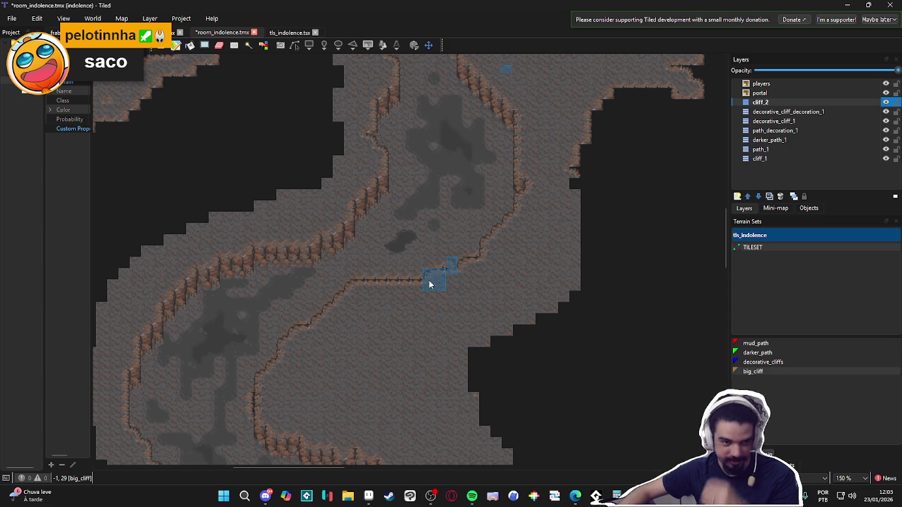
Paint big_cliff terrain along the top-right ledge, filling its notch and extending down-left
mouse_move(564, 161)
left_mouse_down()
mouse_move(451, 267)
mouse_move(468, 288)
mouse_move(517, 194)
mouse_move(506, 195)
mouse_move(459, 316)
mouse_move(506, 210)
mouse_move(565, 195)
mouse_move(546, 209)
mouse_move(589, 186)
mouse_move(536, 178)
left_mouse_up()
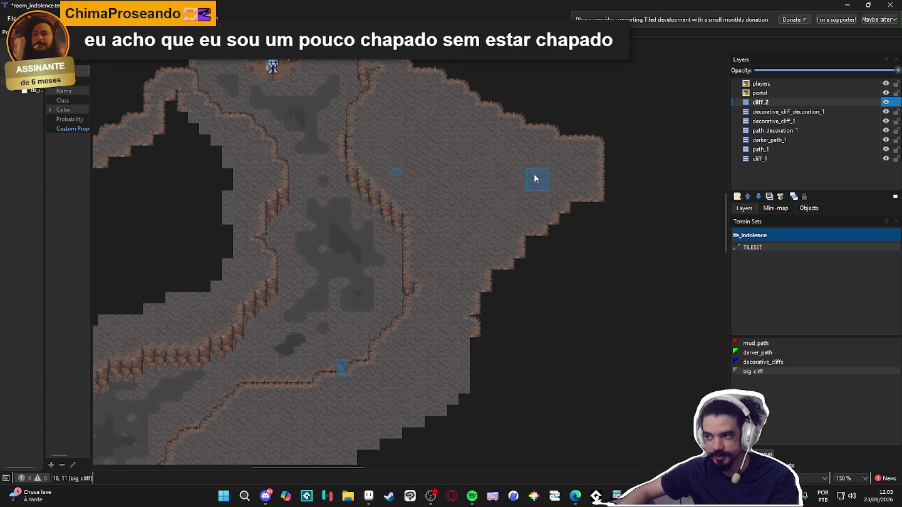
mouse_move(554, 143)
left_mouse_down()
mouse_move(570, 127)
mouse_move(522, 125)
mouse_move(588, 137)
left_mouse_up()
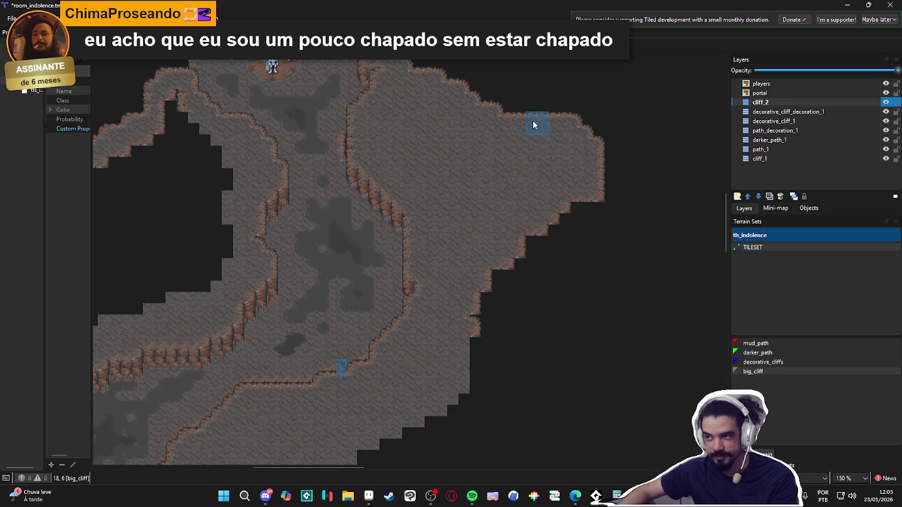
left_click_drag(469, 91, 544, 125)
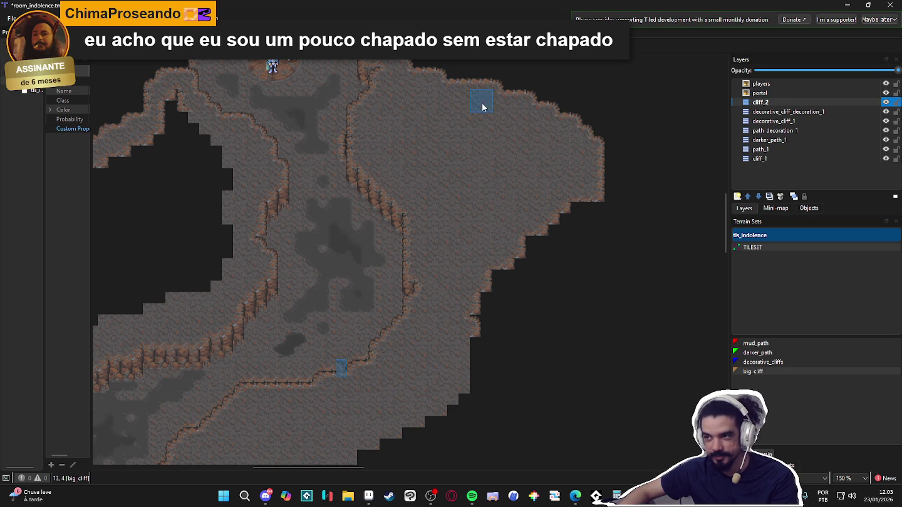
left_click_drag(574, 185, 546, 235)
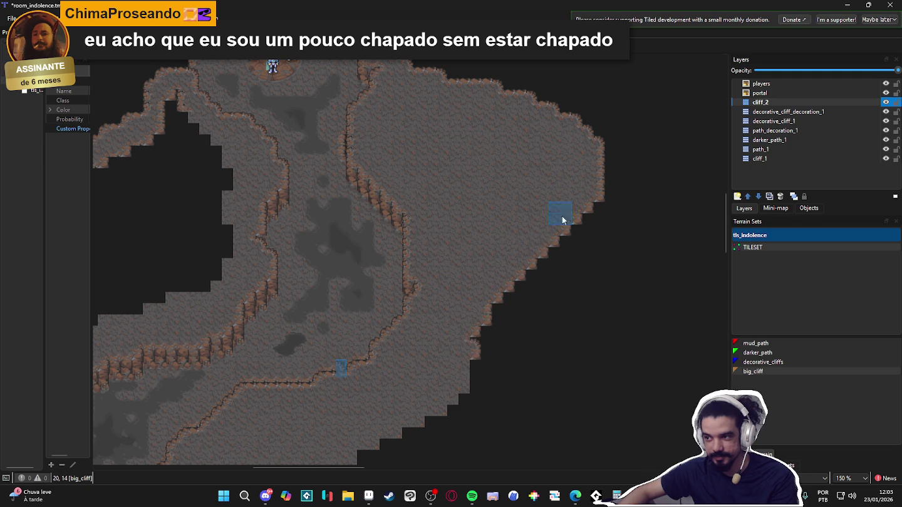
Add a small cliff patch top-right, save the map, and repaint the right cliff edge
mouse_move(529, 227)
left_mouse_down()
mouse_move(440, 354)
mouse_move(380, 290)
left_mouse_up()
scroll(459, 234, "right", 2)
scroll(516, 161, "up", 1)
left_click(514, 150)
scroll(561, 236, "down", 1)
left_click_drag(544, 242, 529, 242)
key("ctrl+s")
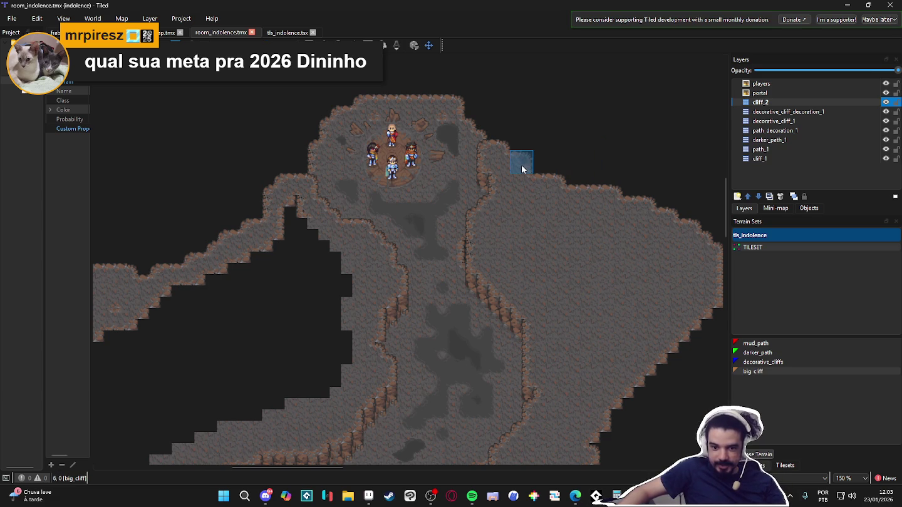
left_click(469, 243)
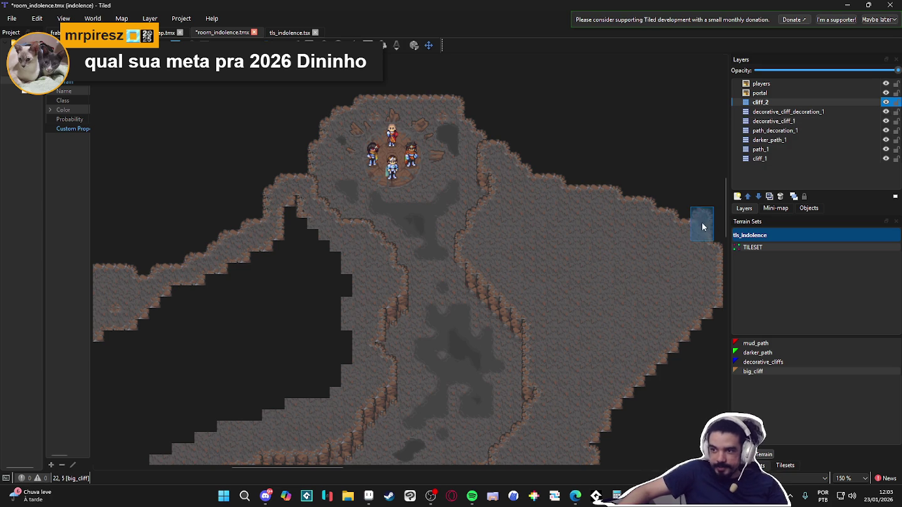
Stamp a two-tile cliff column from the tileset onto the cave floor, then pick a single cliff tile
left_click(784, 465)
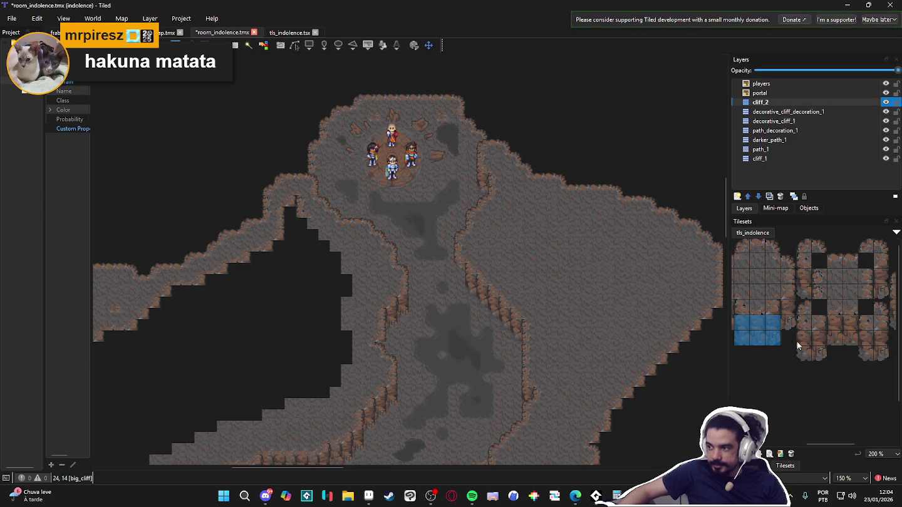
left_click_drag(803, 353, 803, 339)
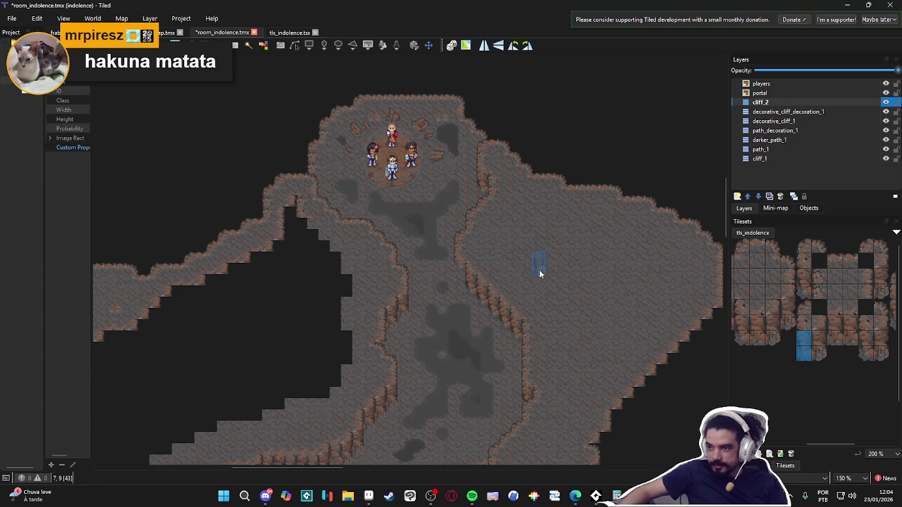
left_click(467, 284)
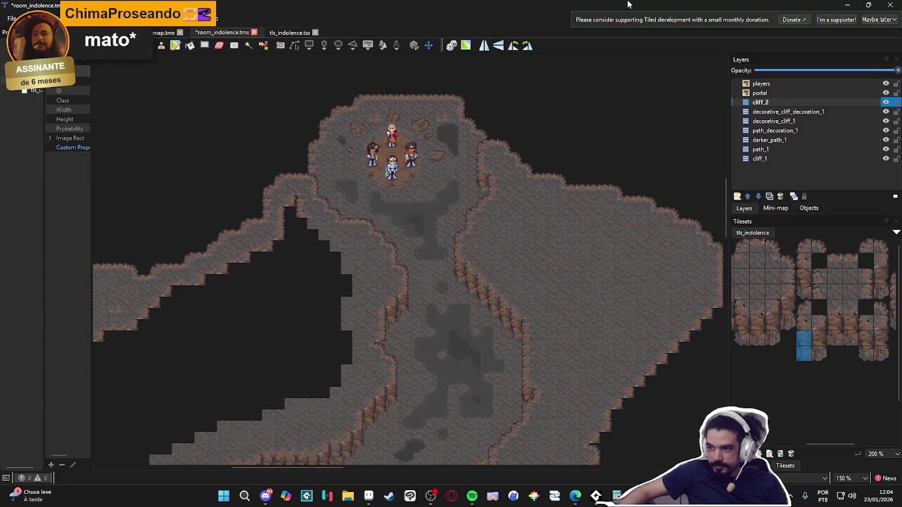
mouse_move(804, 285)
left_mouse_down()
mouse_move(763, 301)
mouse_move(825, 324)
left_mouse_up()
left_click(814, 307)
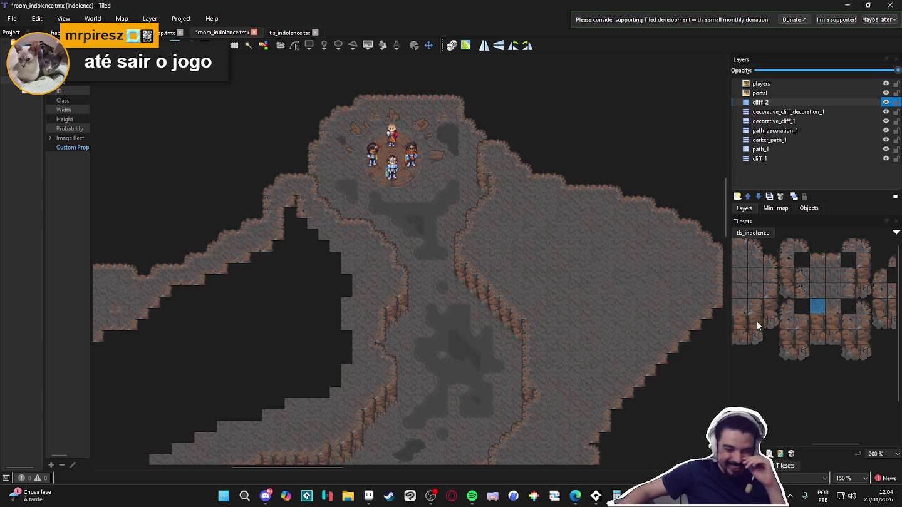
key("alt+Tab")
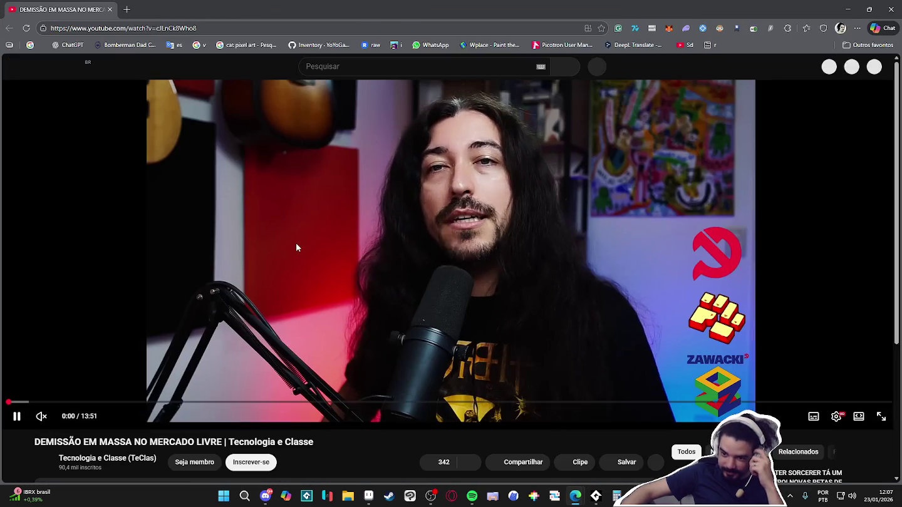
Pause the new video, return to Tiled, and zoom in on the players' round platform
left_click(297, 243)
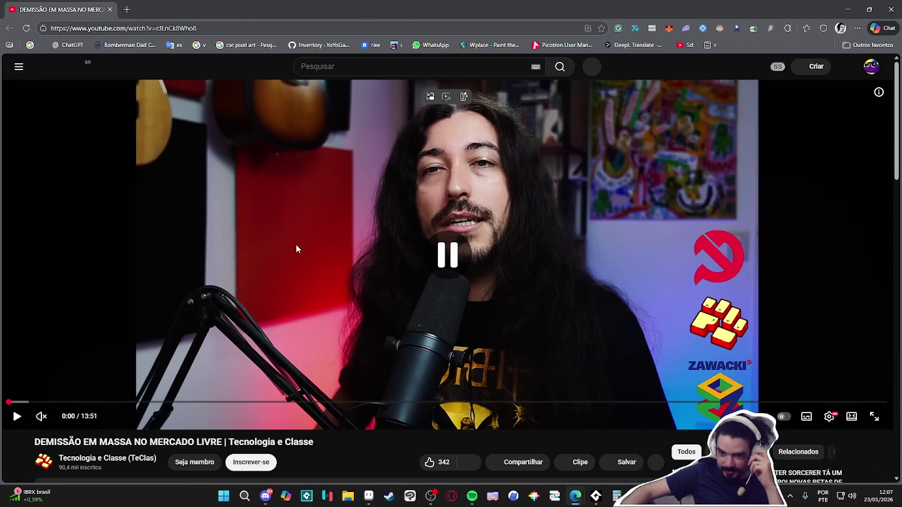
scroll(282, 245, "down", 1)
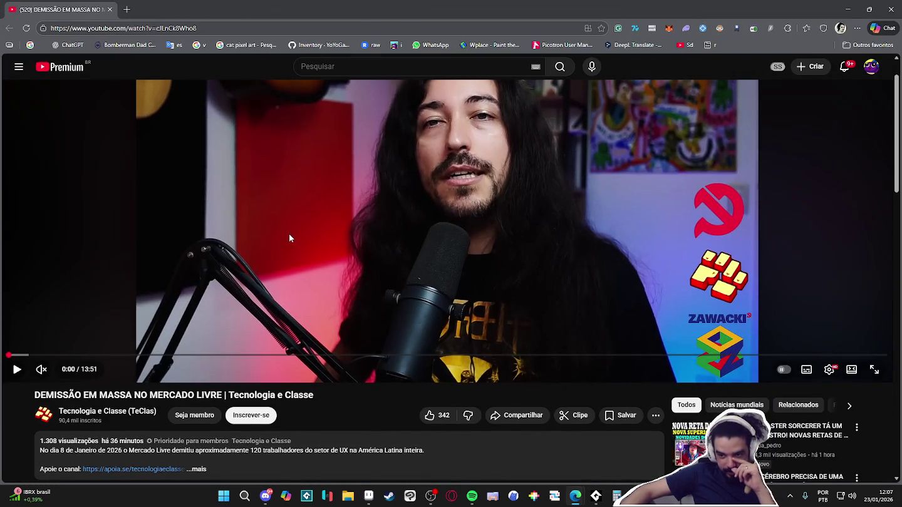
scroll(311, 229, "up", 1)
scroll(251, 344, "down", 2)
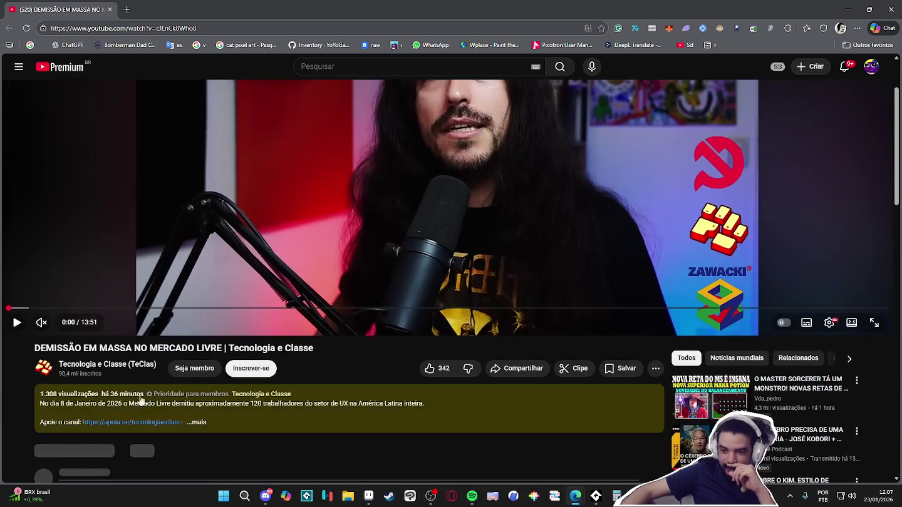
scroll(376, 282, "up", 2)
left_click(847, 8)
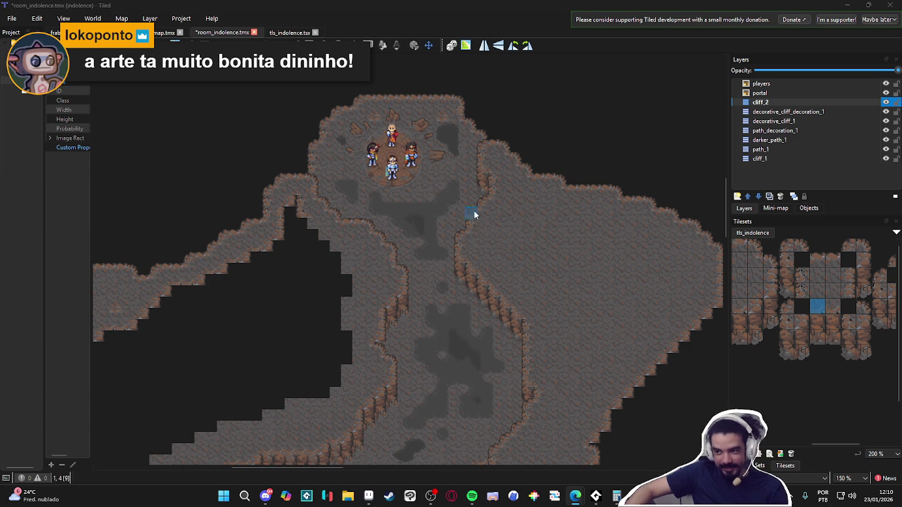
scroll(414, 139, "up", 2)
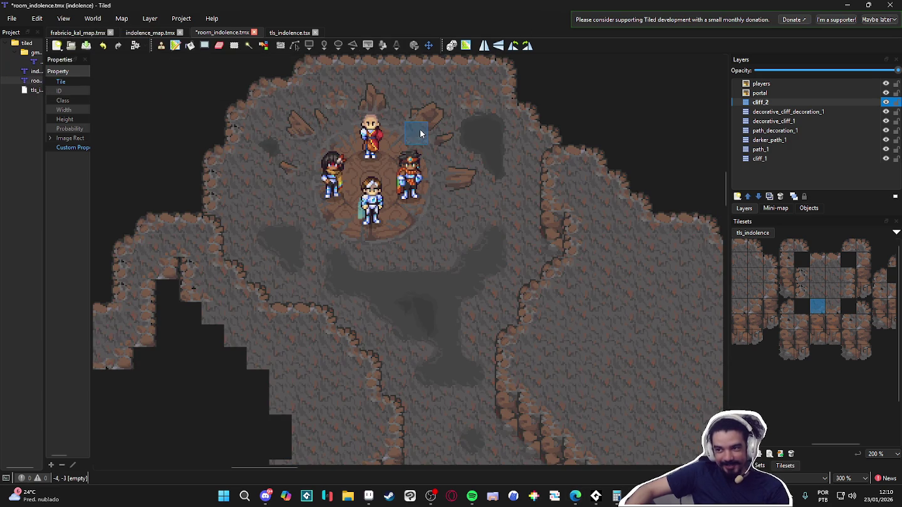
left_click_drag(417, 135, 440, 154)
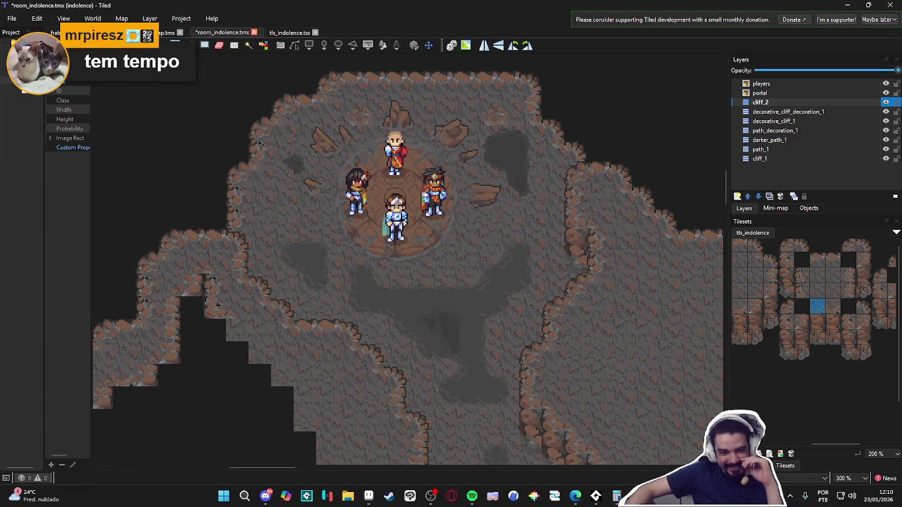